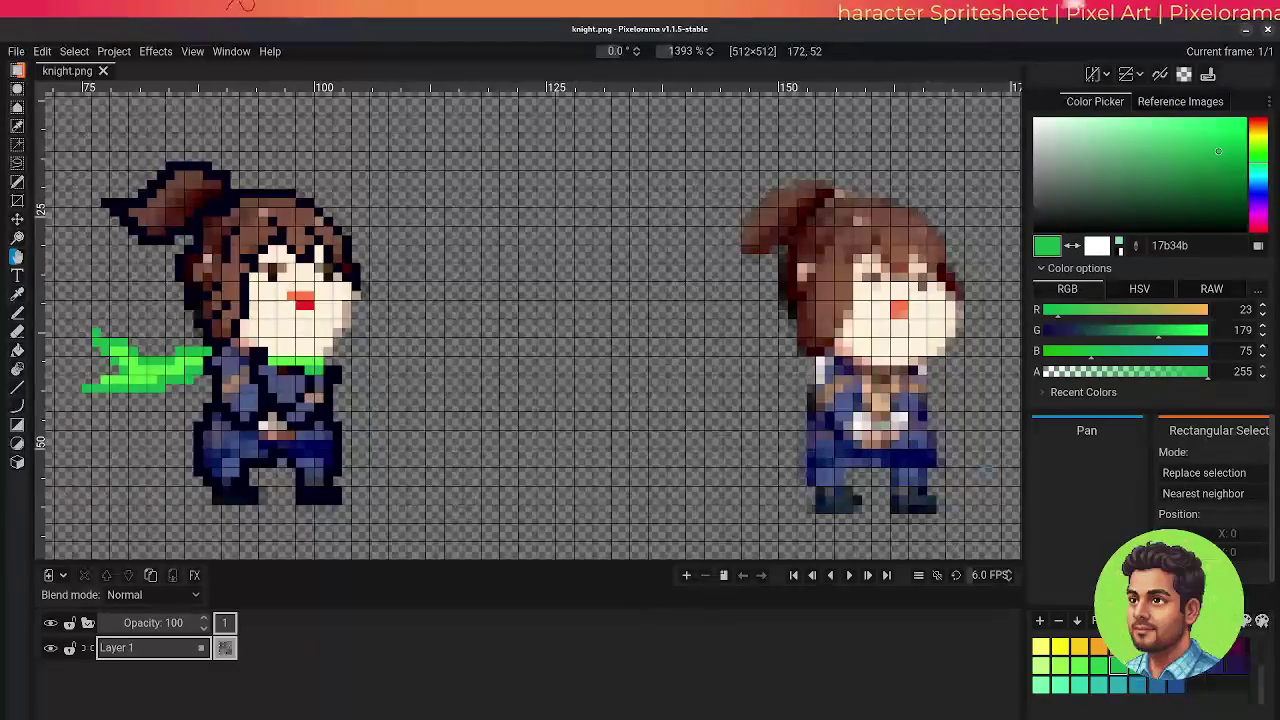
- Save the knight image and sample the dark navy outline colour 000019 from the left knight
key("ctrl+s")
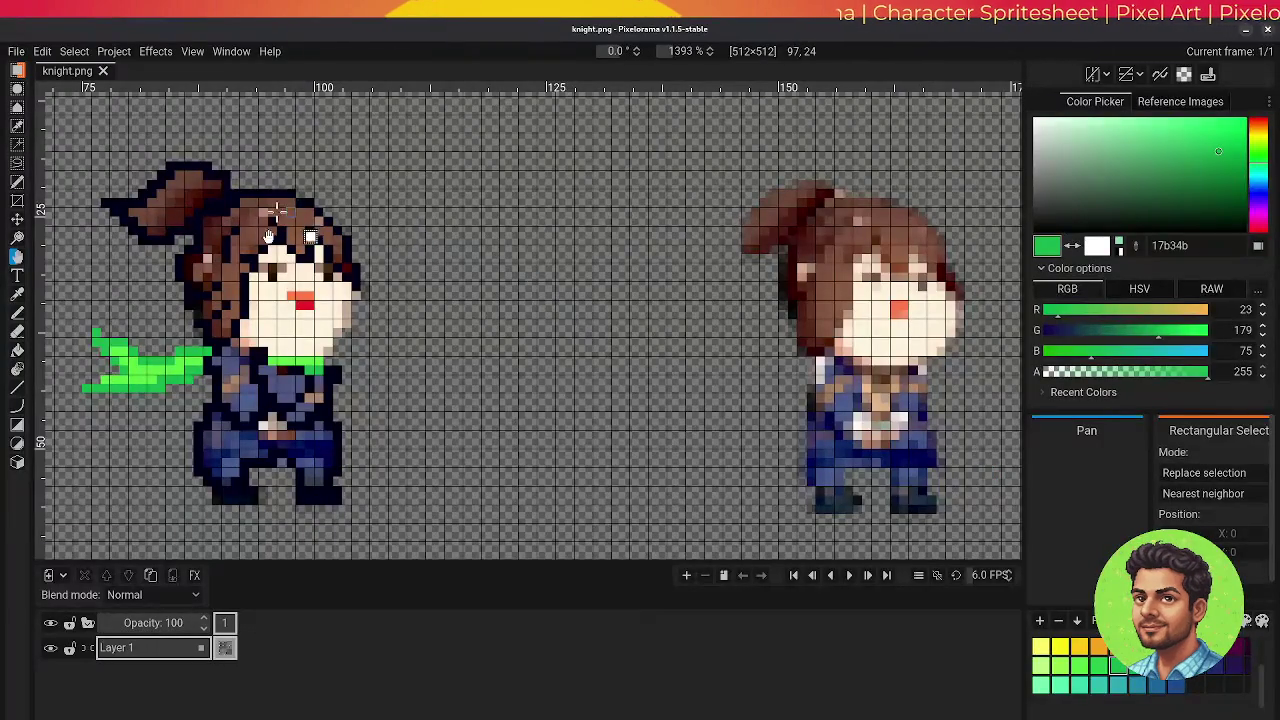
key("o")
left_click(214, 218)
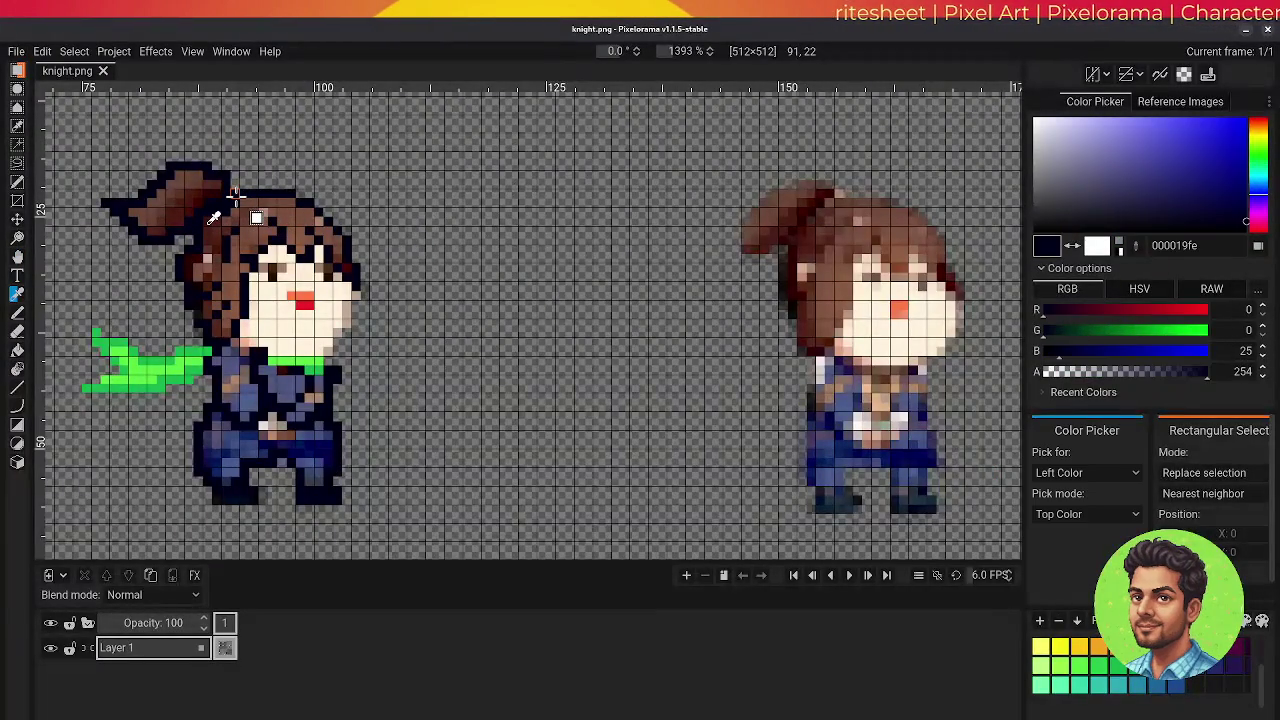
key("b")
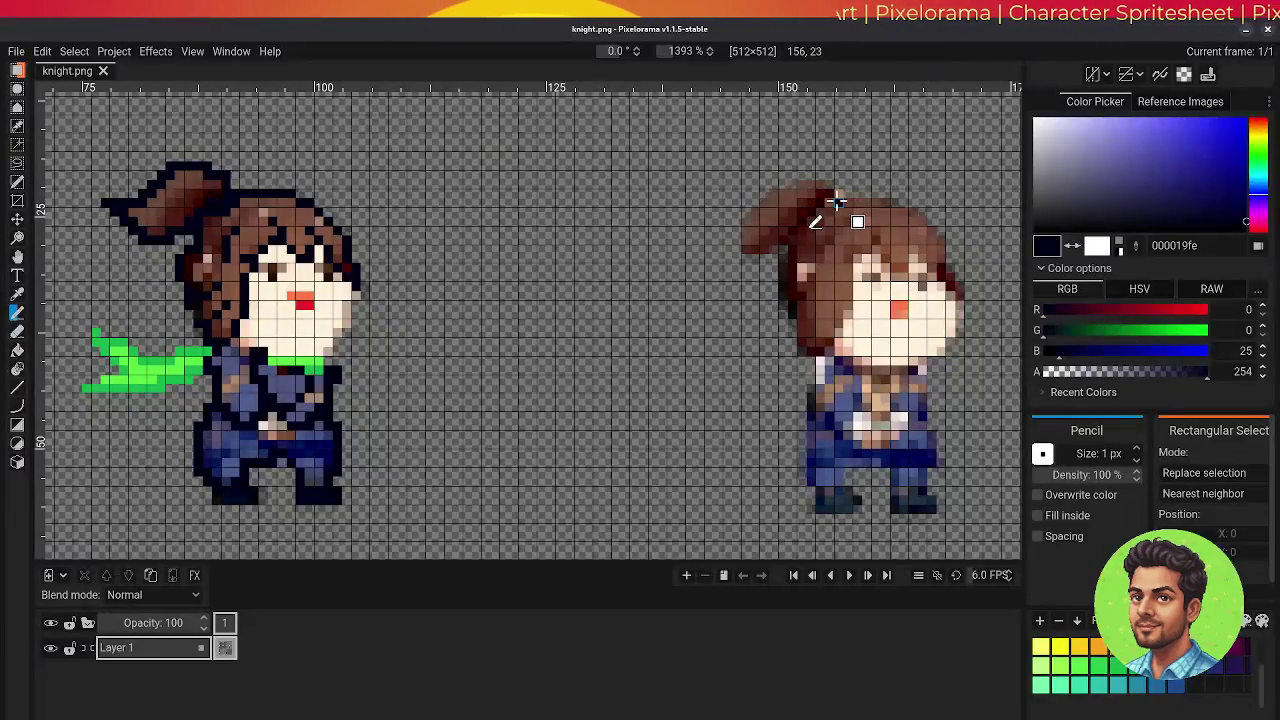
- Draw dark navy outlines along the right knight's ponytail, hair edge and top of head
left_click_drag(830, 208, 803, 226)
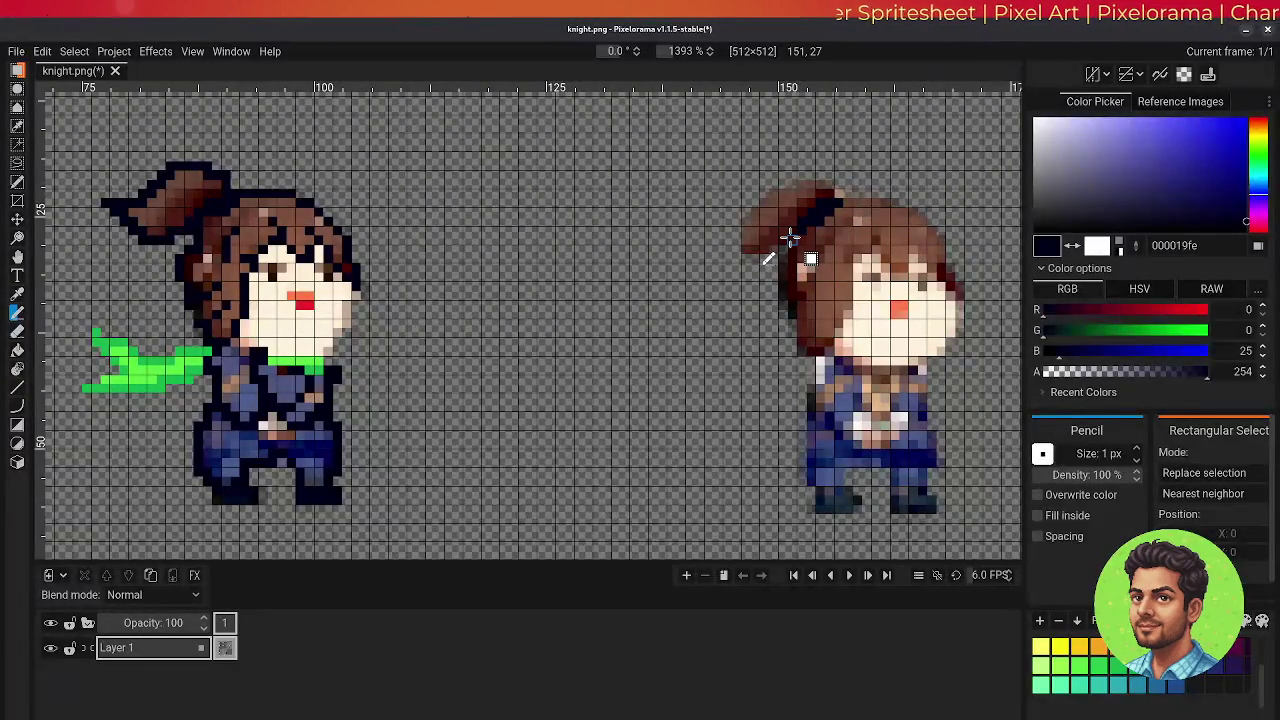
mouse_move(790, 237)
left_mouse_down()
mouse_move(740, 257)
mouse_move(760, 200)
mouse_move(810, 180)
mouse_move(838, 190)
left_mouse_up()
left_click(718, 257)
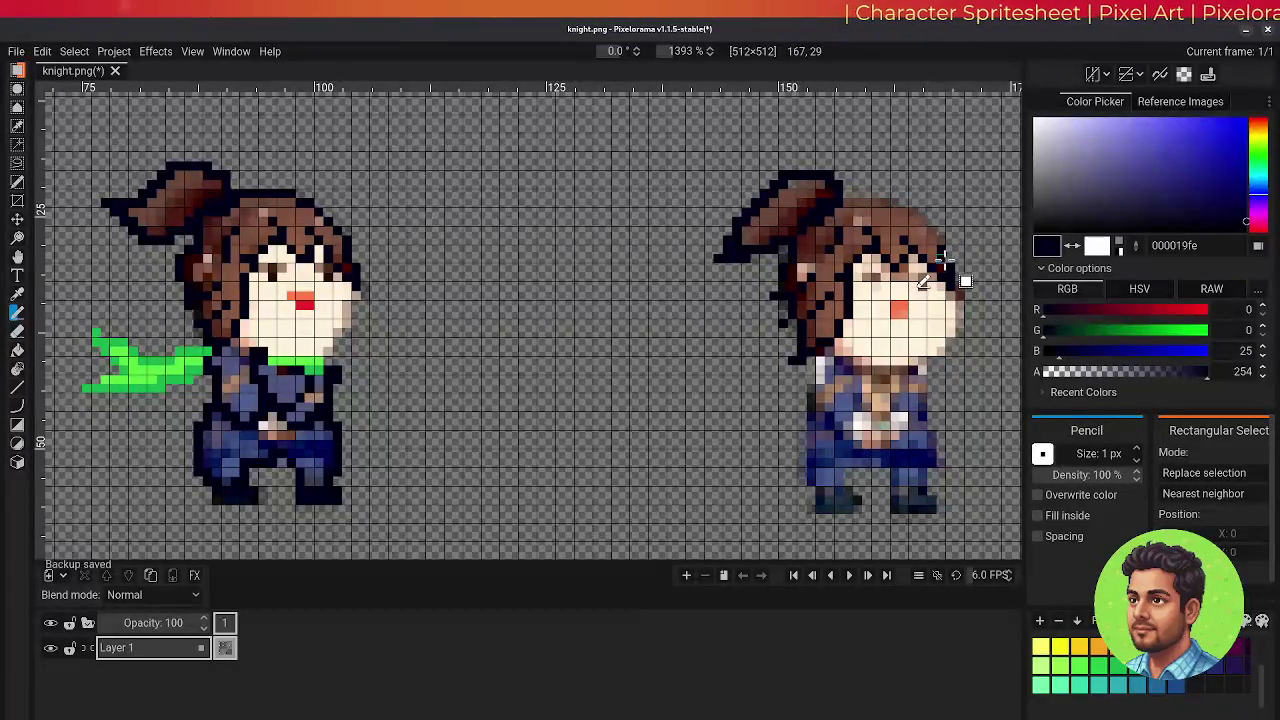
left_click_drag(940, 240, 855, 193)
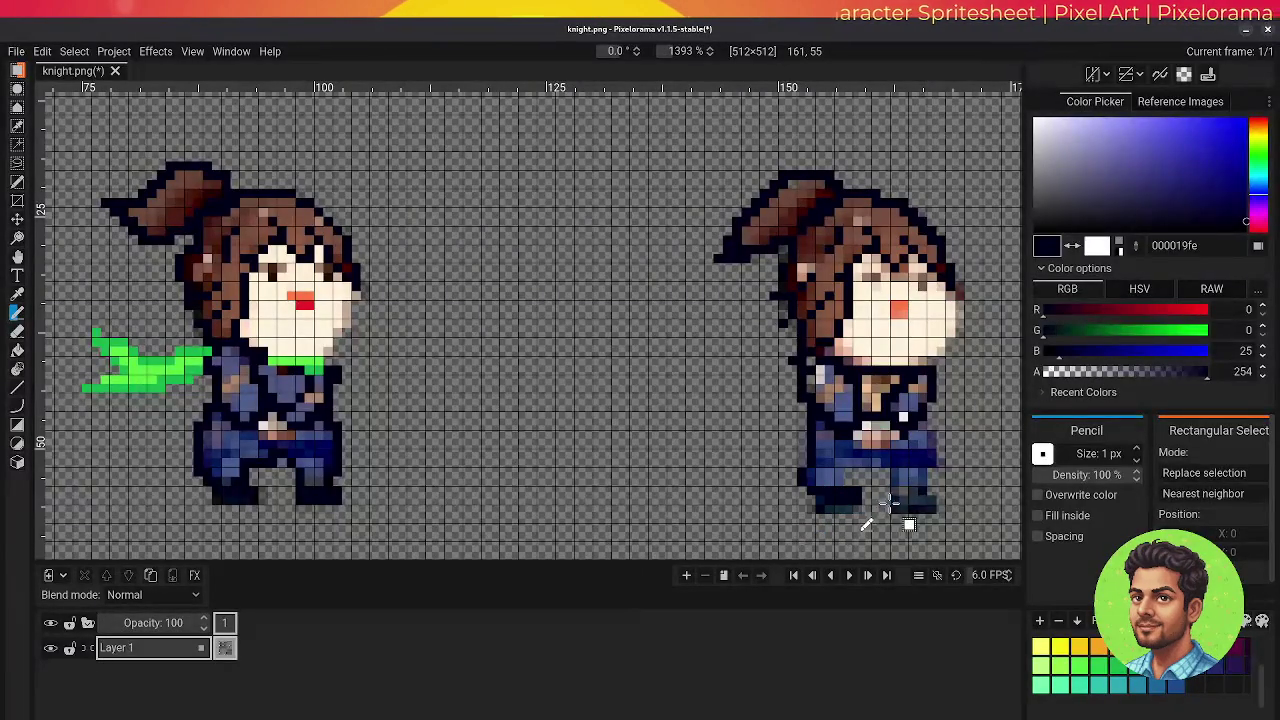
- Add dark navy outline pixels beside the right knight's right boot
left_click_drag(930, 490, 942, 498)
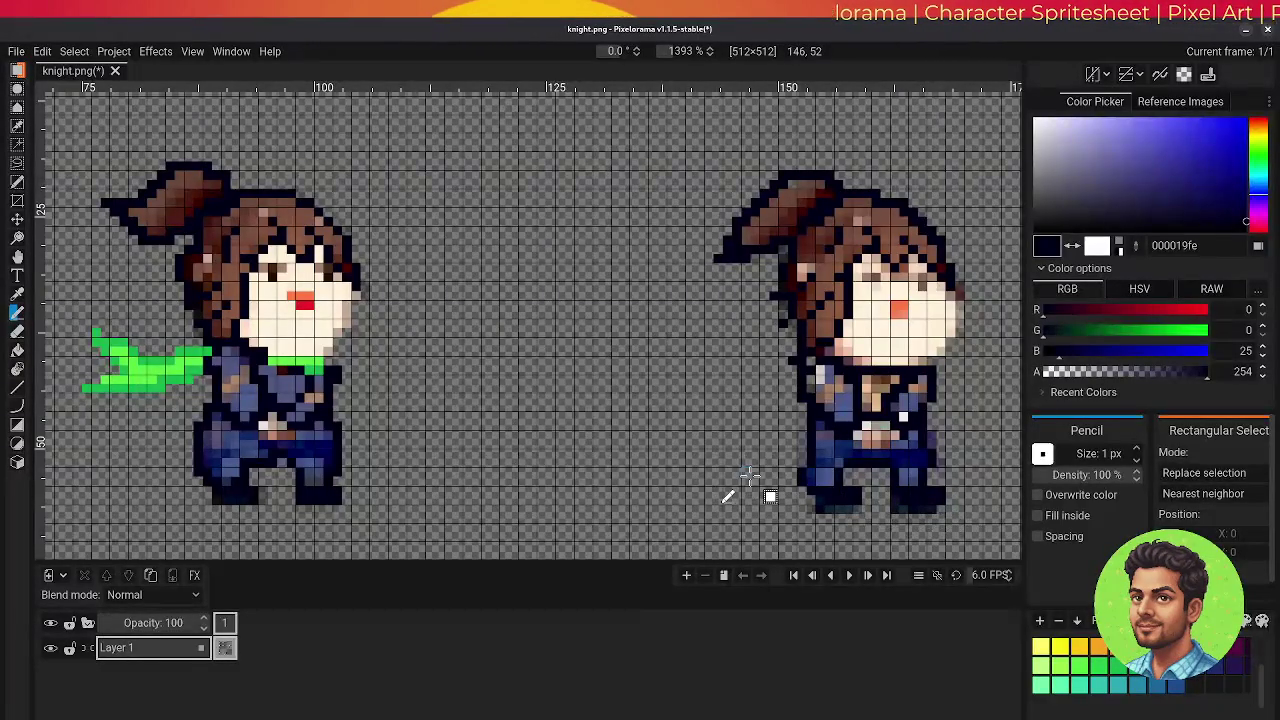
- Erase the stray pixels along the right edge of the right knight's boot
key("e")
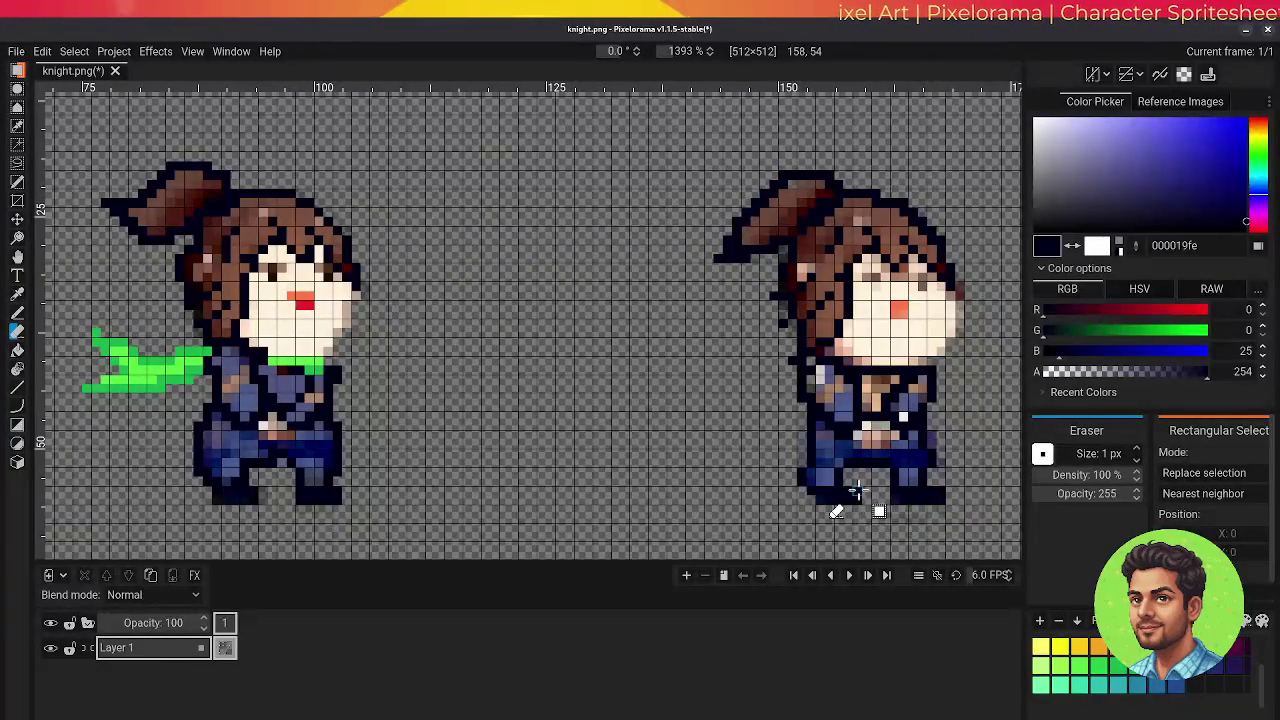
left_click_drag(942, 488, 942, 503)
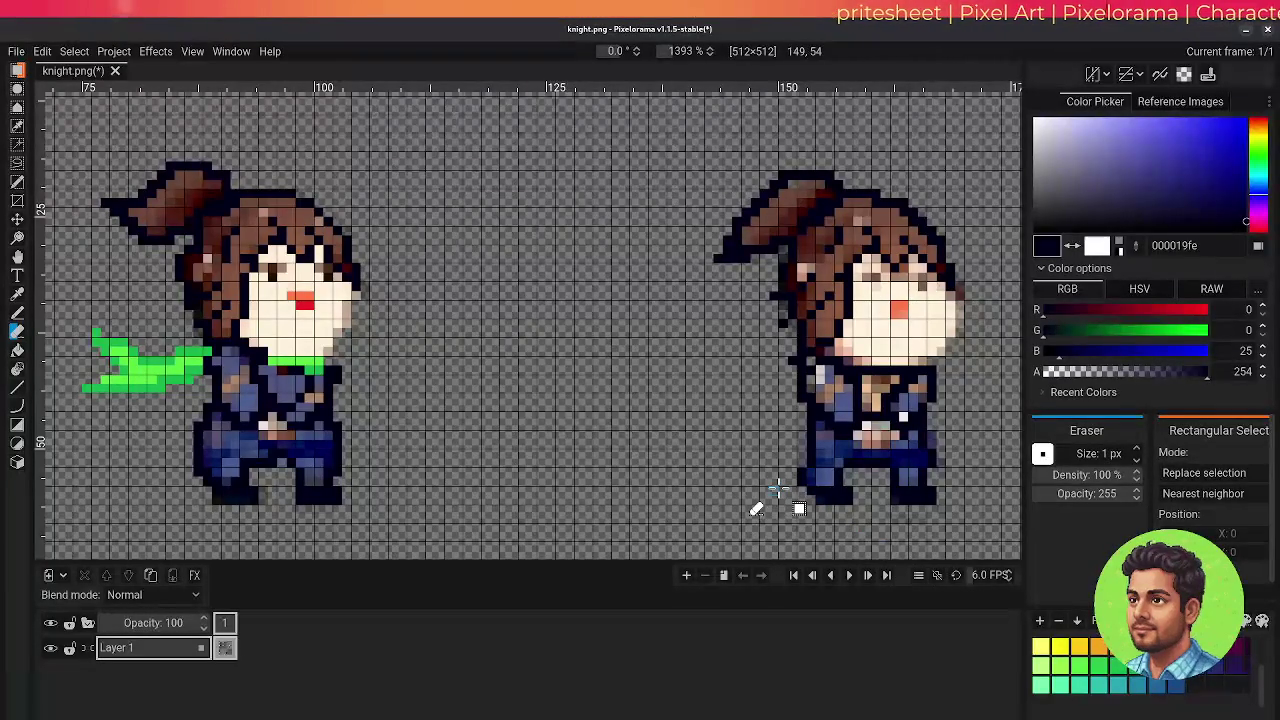
key("p")
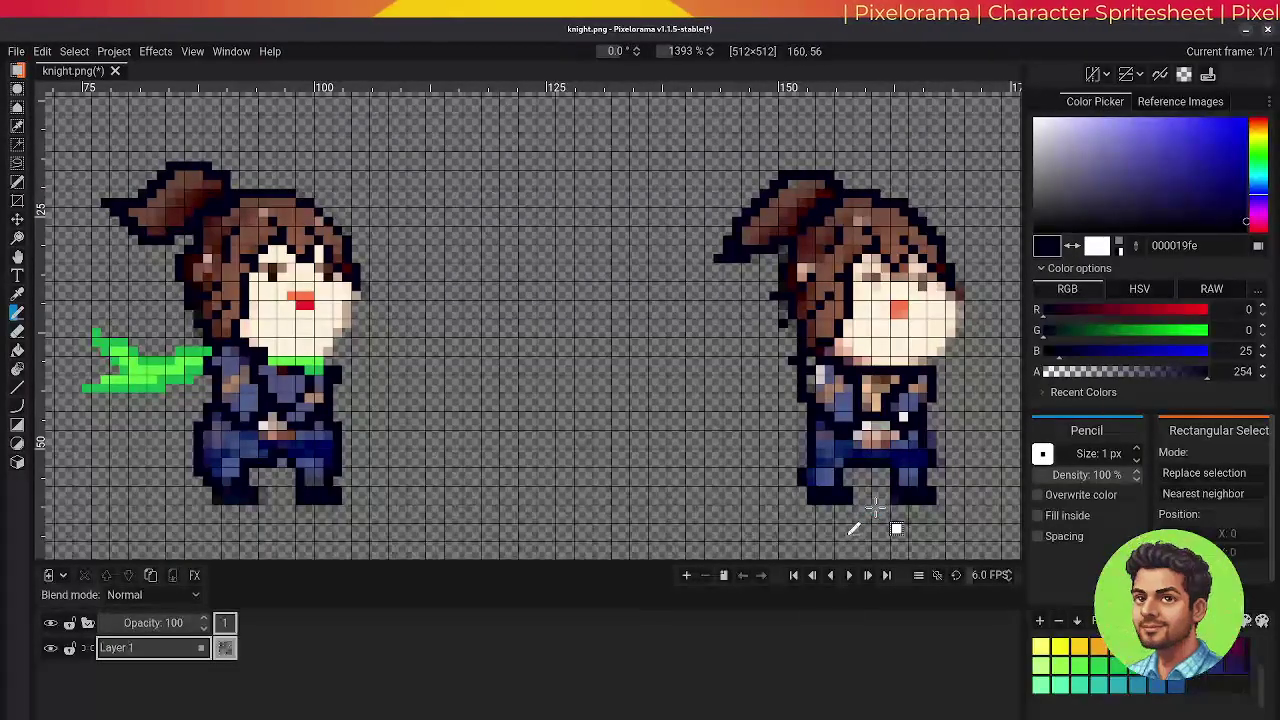
- Repaint the right knight's armour in blue 505781, then erase stray green chest pixels
key("o")
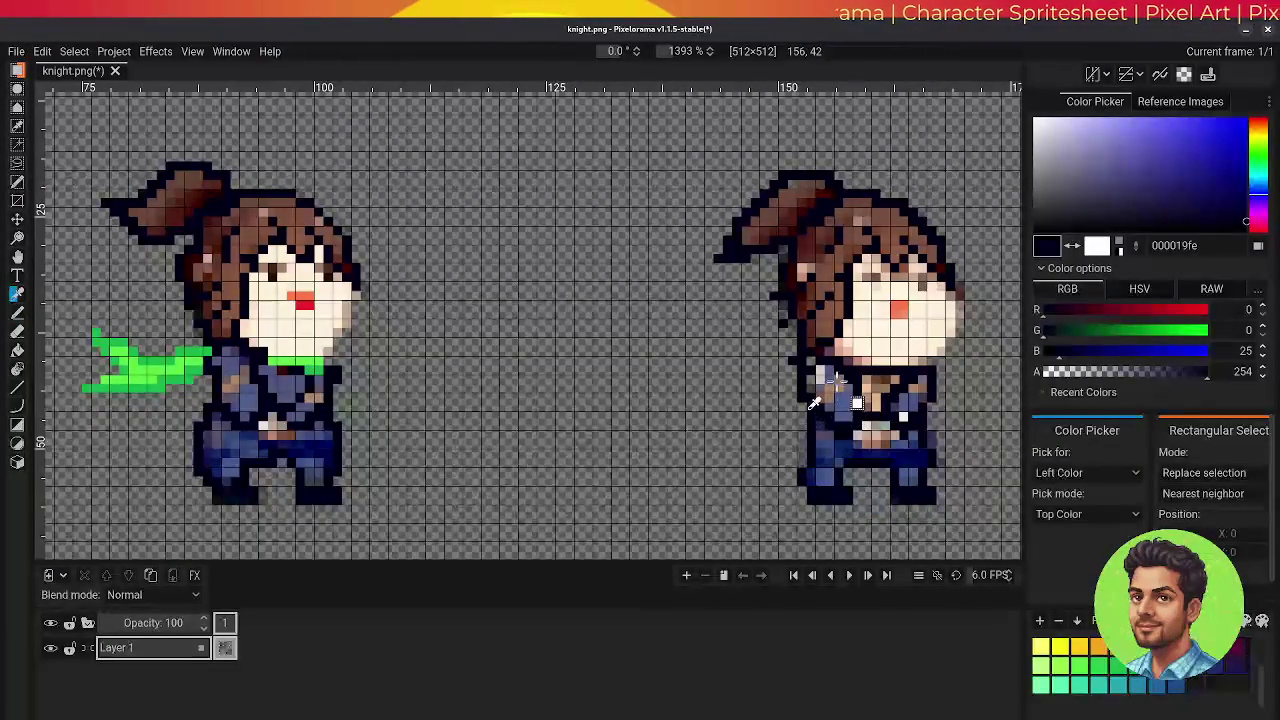
left_click(824, 378)
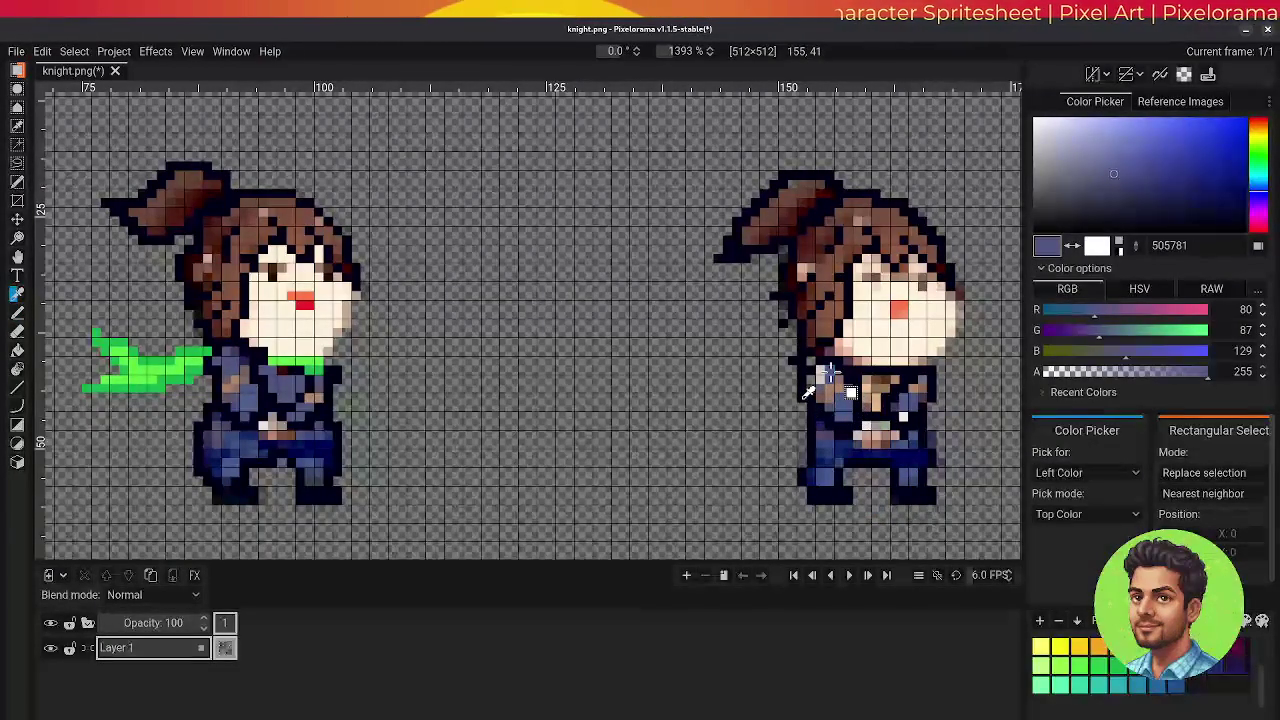
key("b")
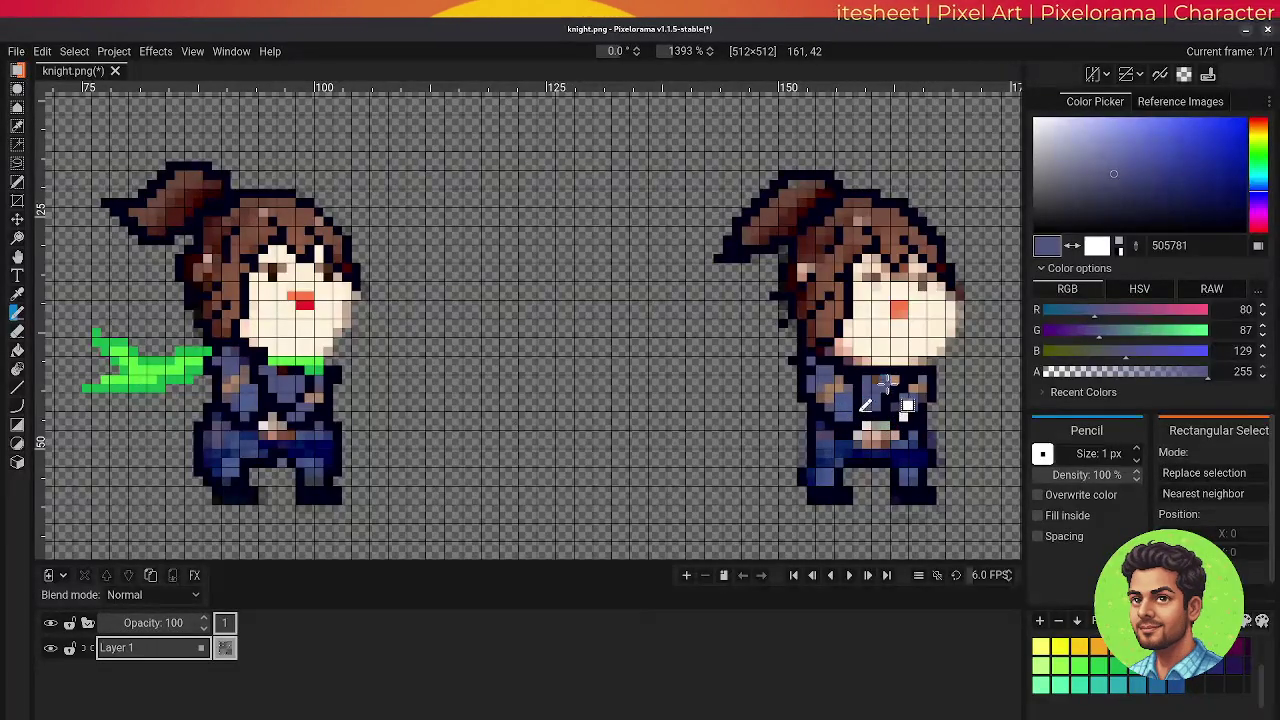
left_click_drag(876, 383, 845, 432)
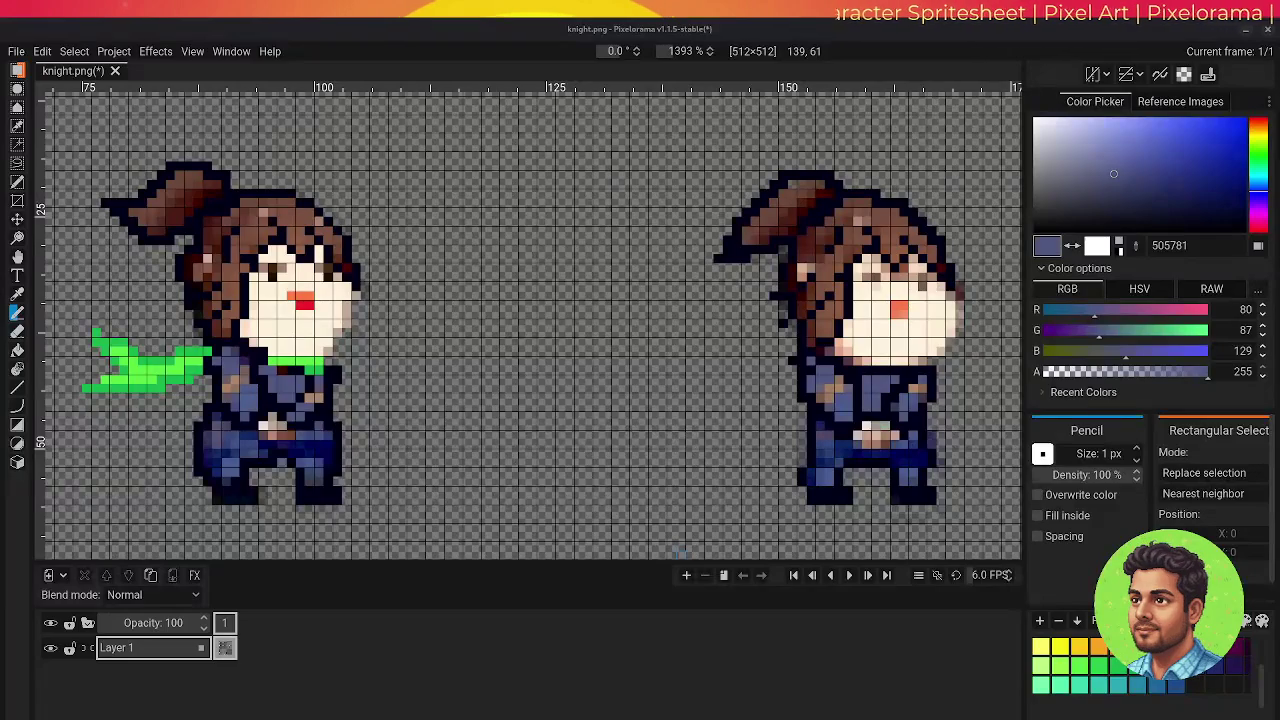
left_click(18, 333)
left_click_drag(226, 363, 332, 372)
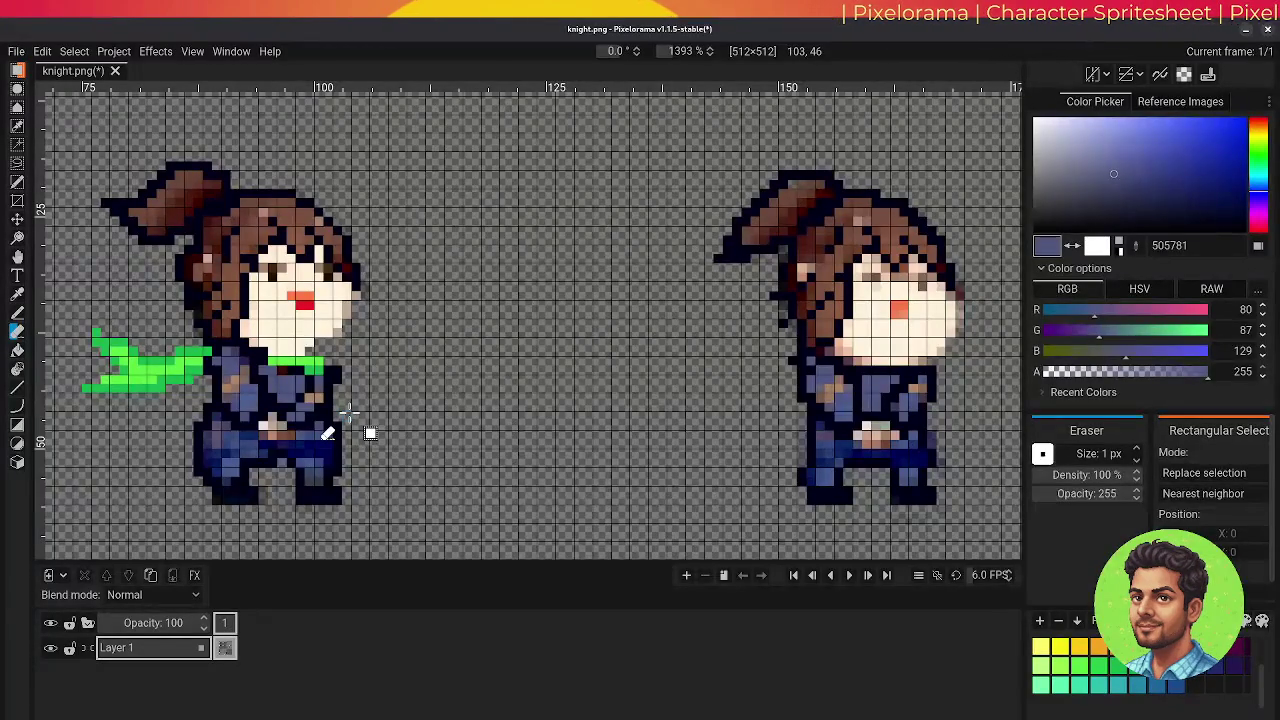
- Undo the last two strokes and sample the cream skin tone fff3dd from the face
key("ctrl+z")
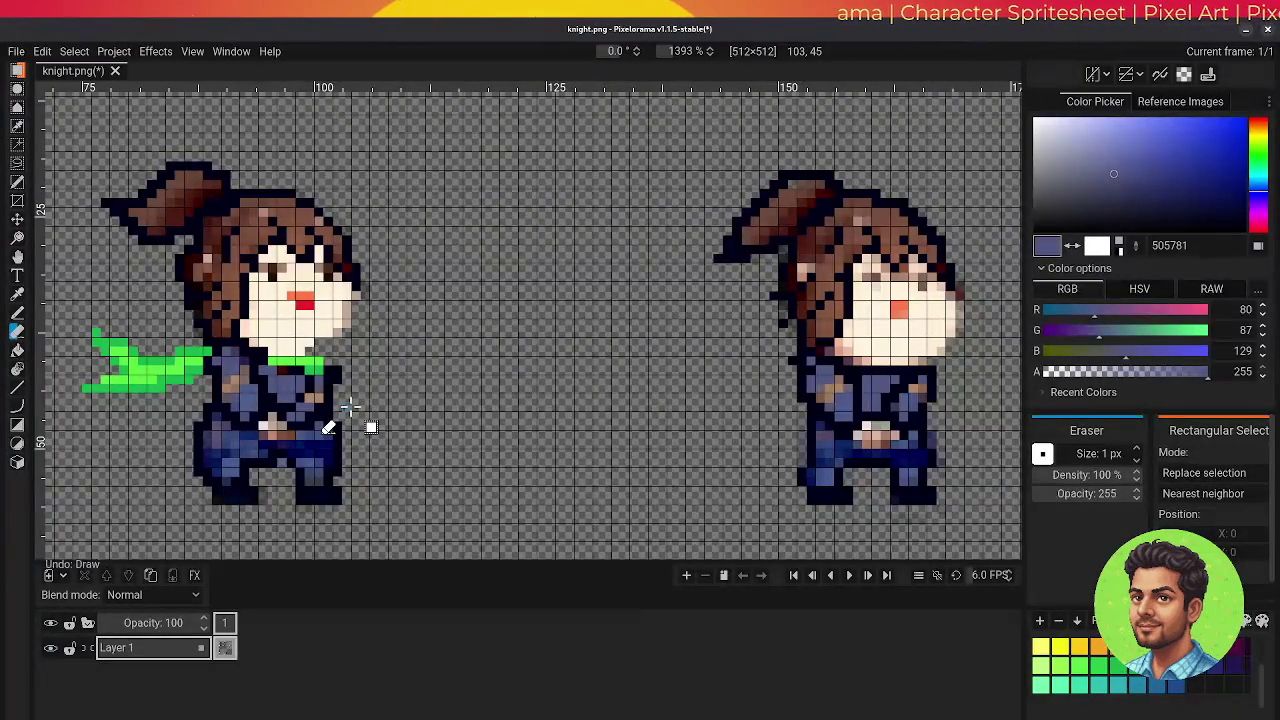
key("ctrl+z")
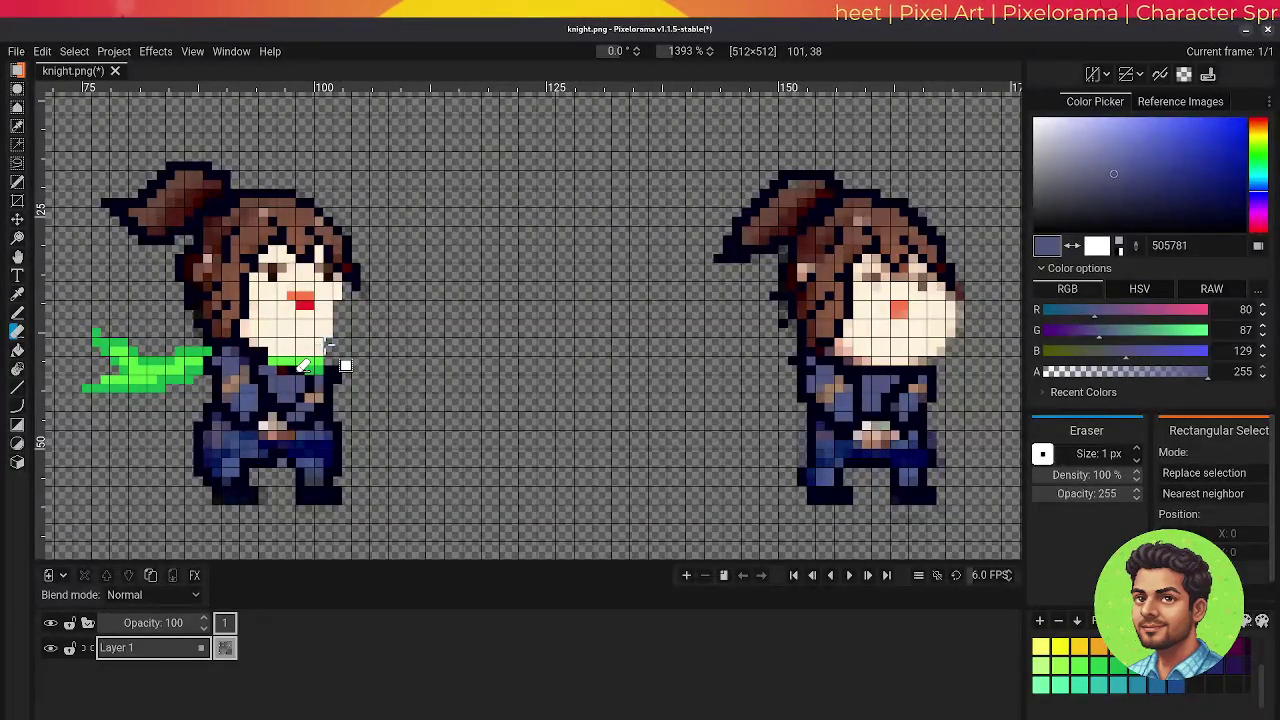
key("o")
left_click(350, 340)
key("b")
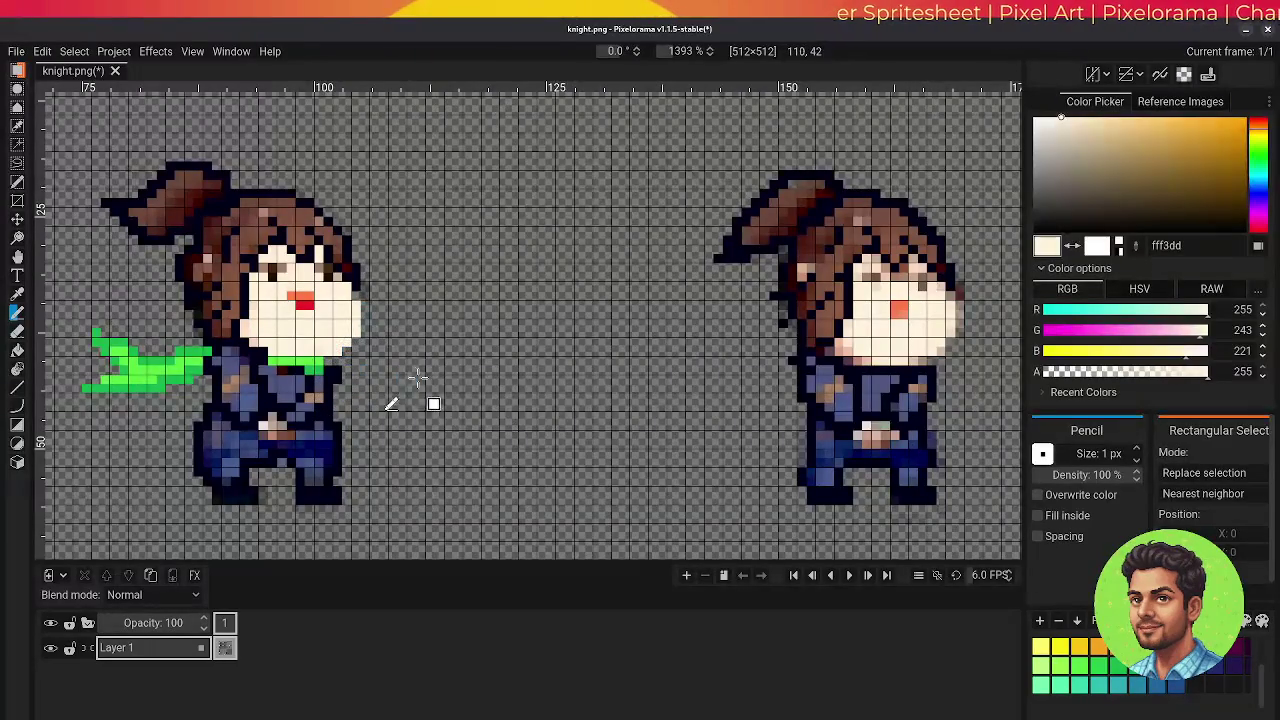
- Undo the recent face-edge pixel edits, including the grey shading pixels
key("ctrl+z")
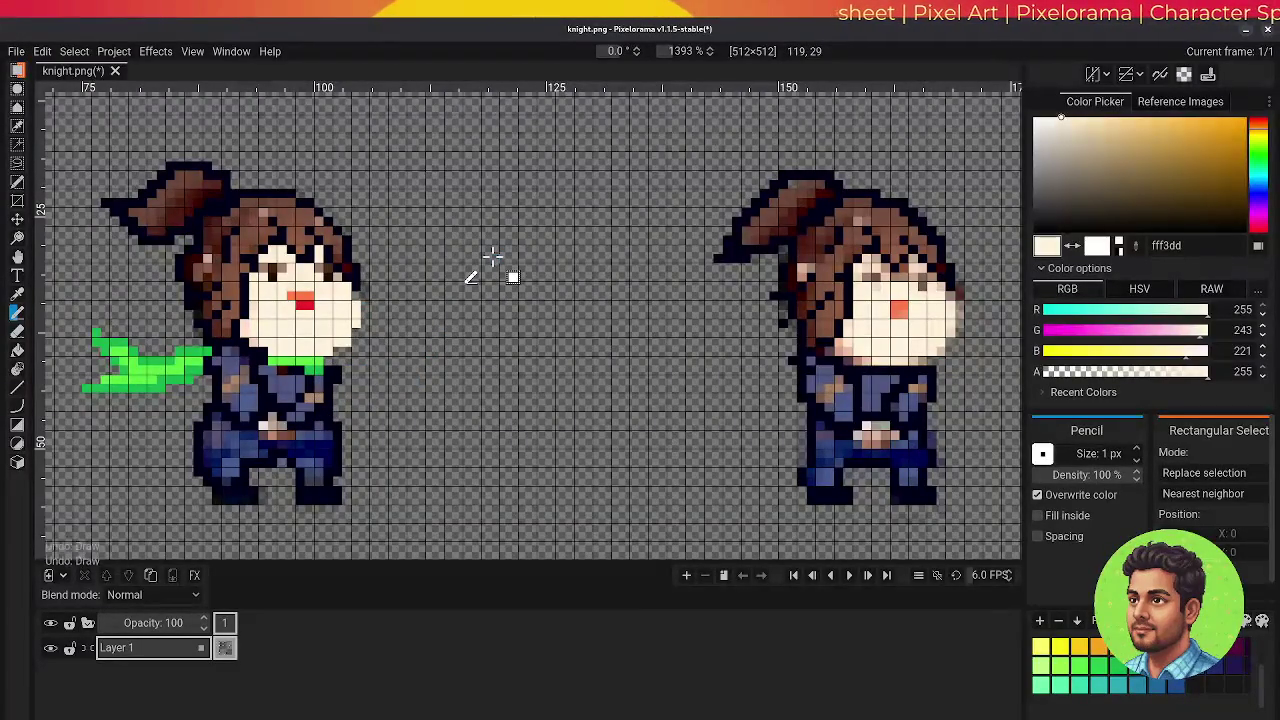
key("ctrl+z")
key("ctrl+y")
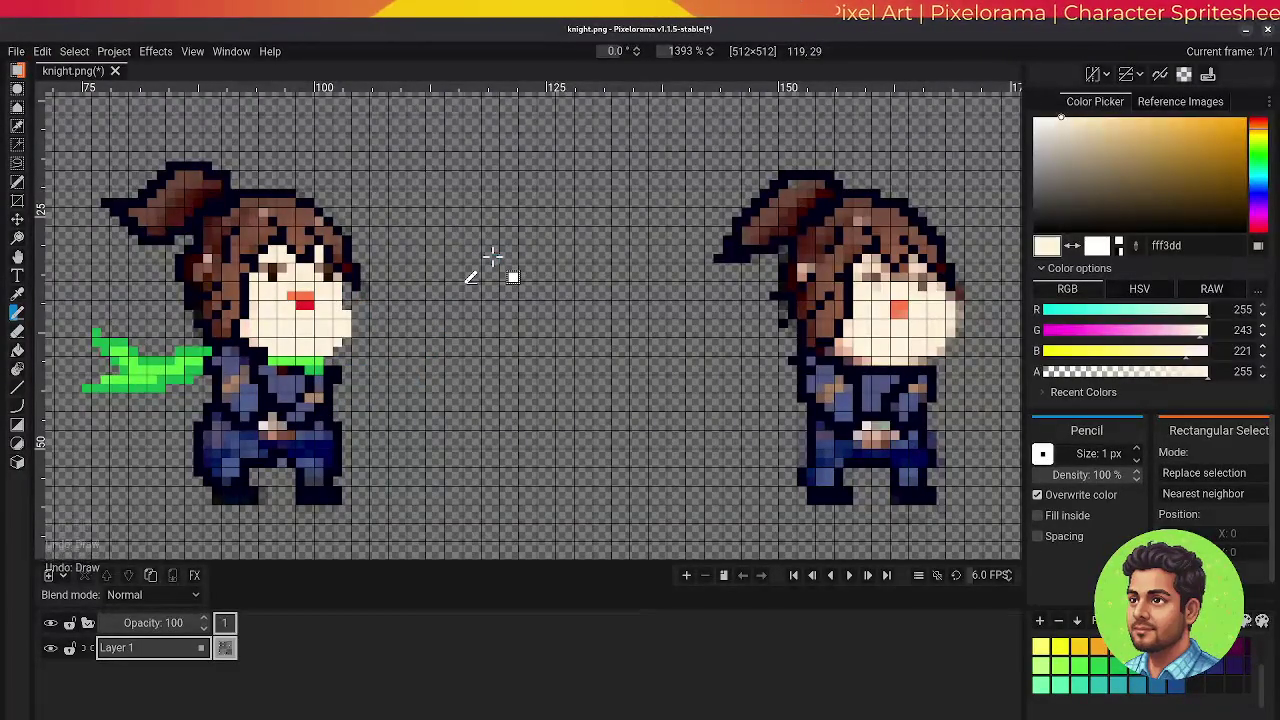
key("ctrl+z")
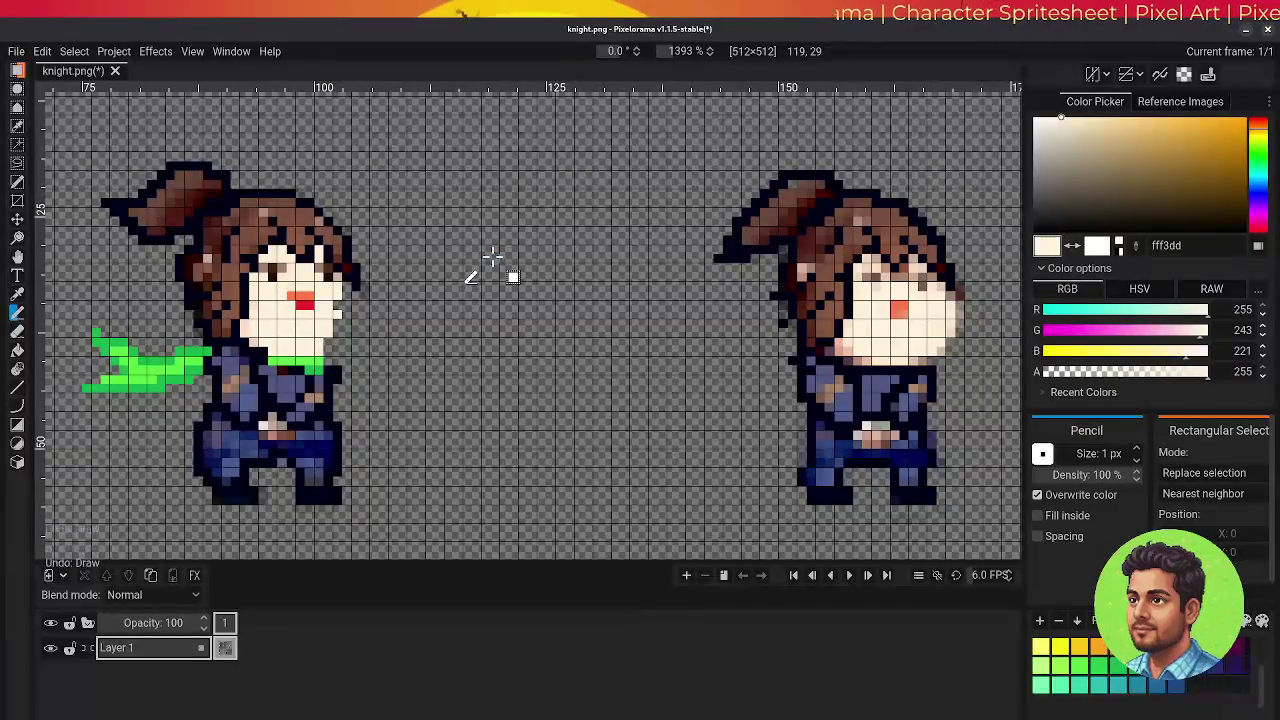
key("ctrl+z")
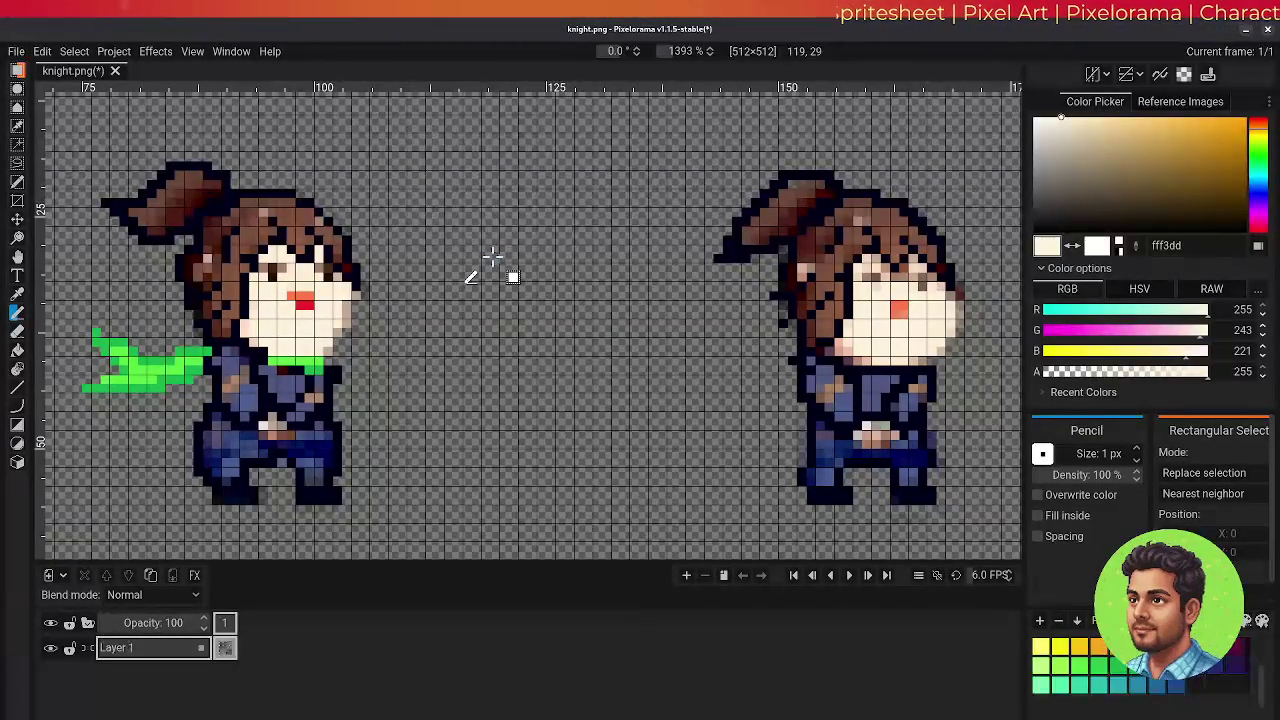
key("ctrl+z")
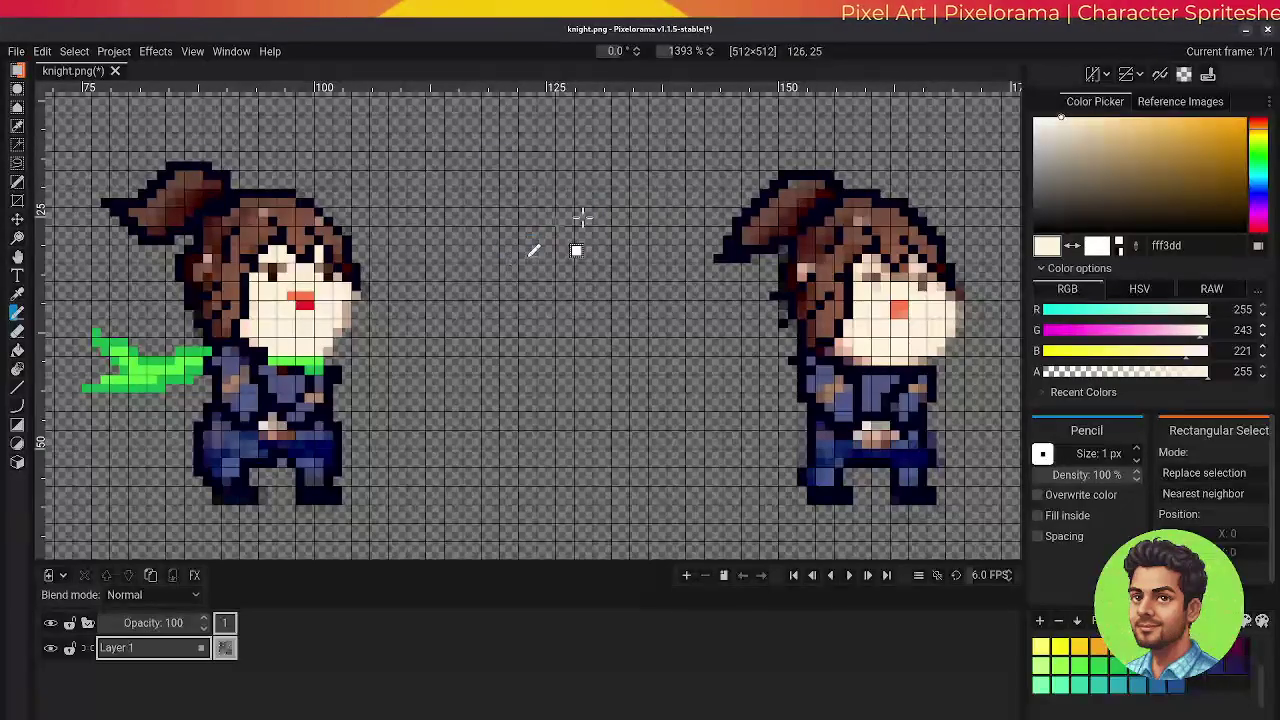
- Sample the brown hair colour 6a4537 from the right knight
key("o")
left_click(793, 201)
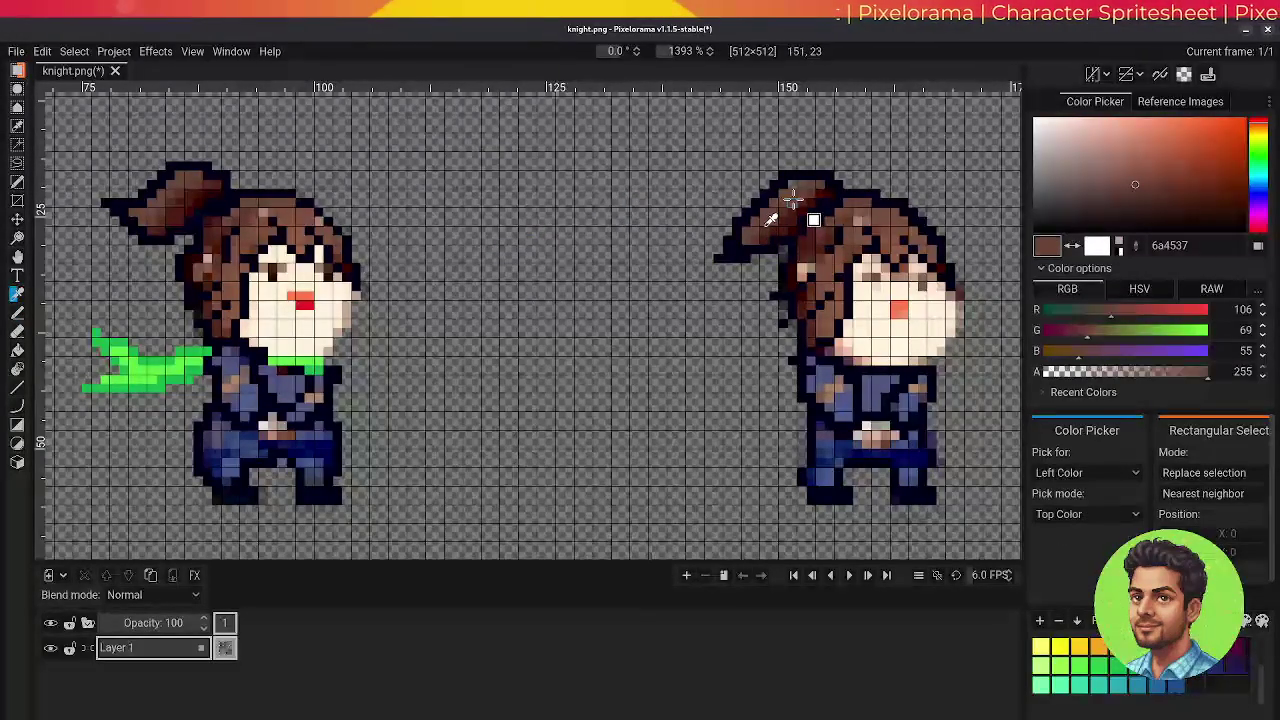
key("b")
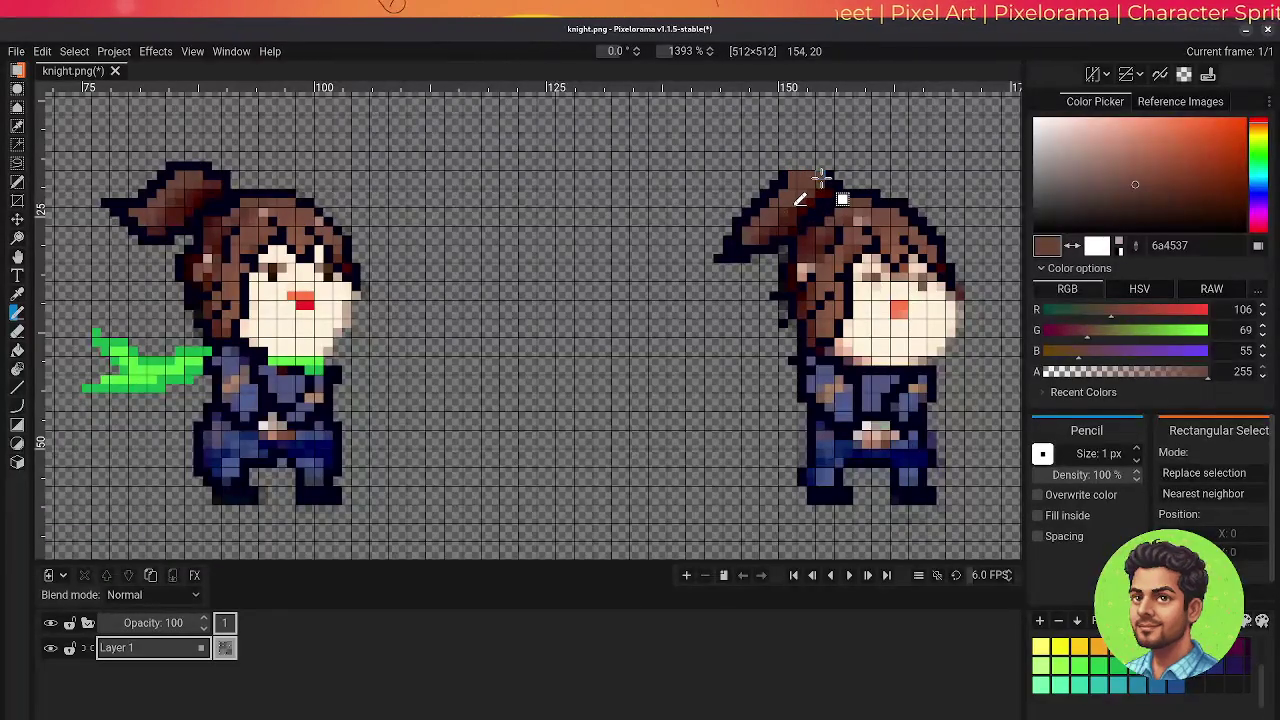
- Outline the top of the right knight's hair in dark navy 000019
key("o")
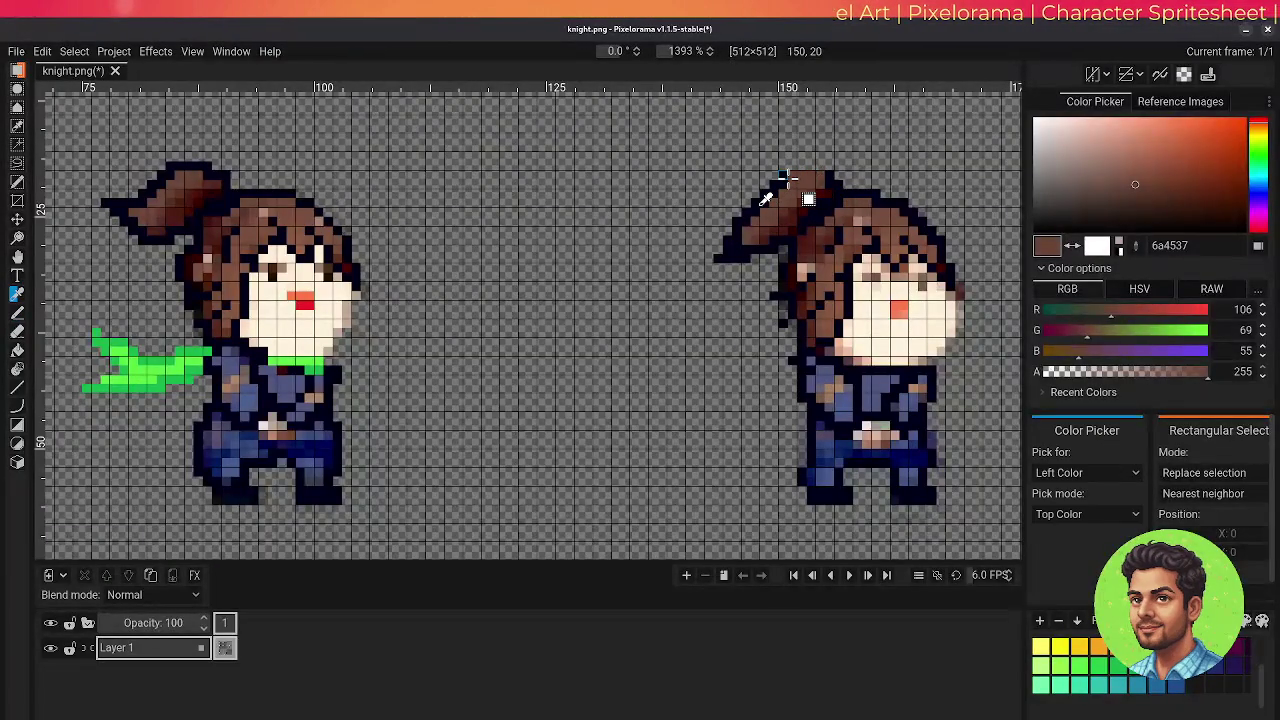
left_click(790, 175)
key("p")
left_click_drag(792, 163, 829, 191)
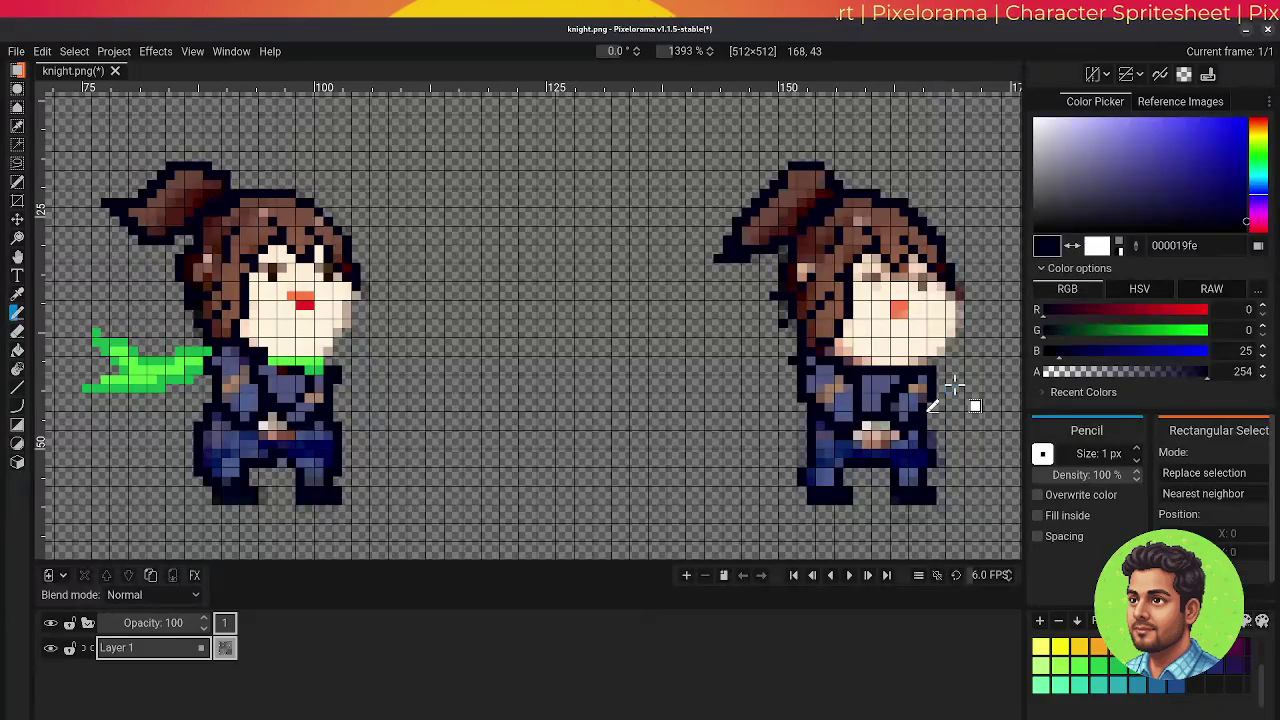
- Take up the Eraser, then sample the muted skin shade bfa999 from the left knight's face
key("e")
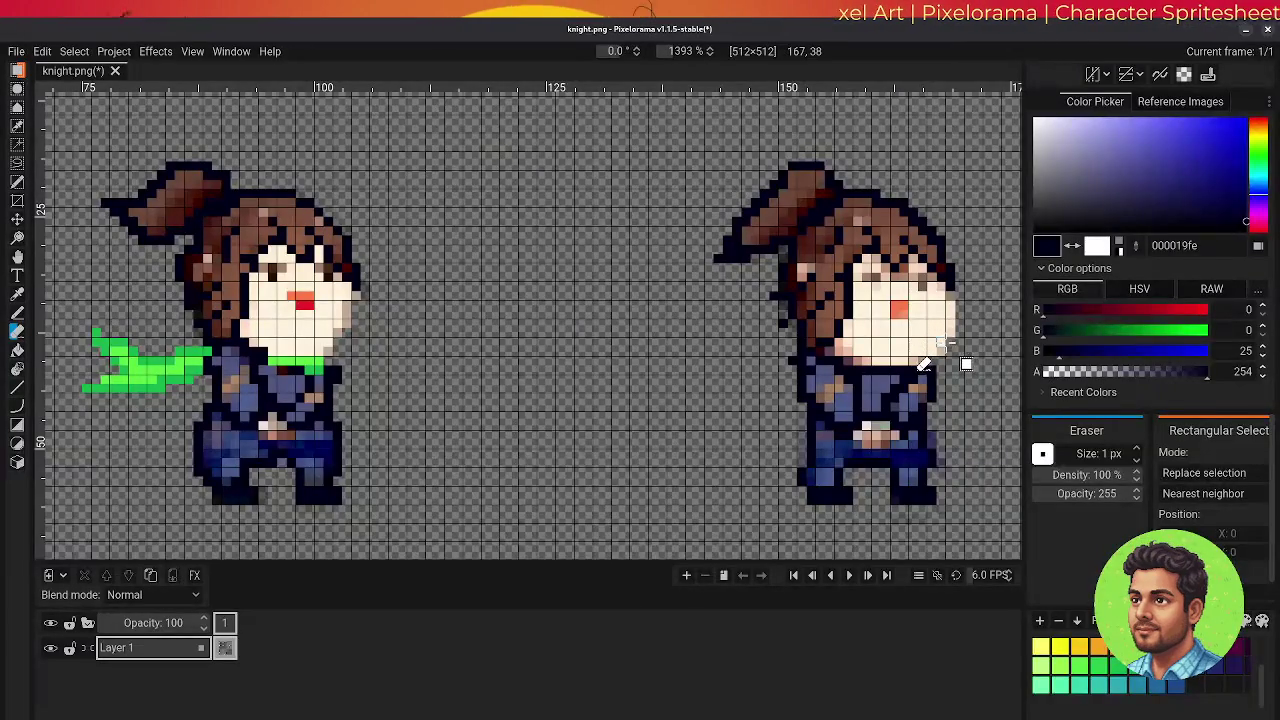
key("o")
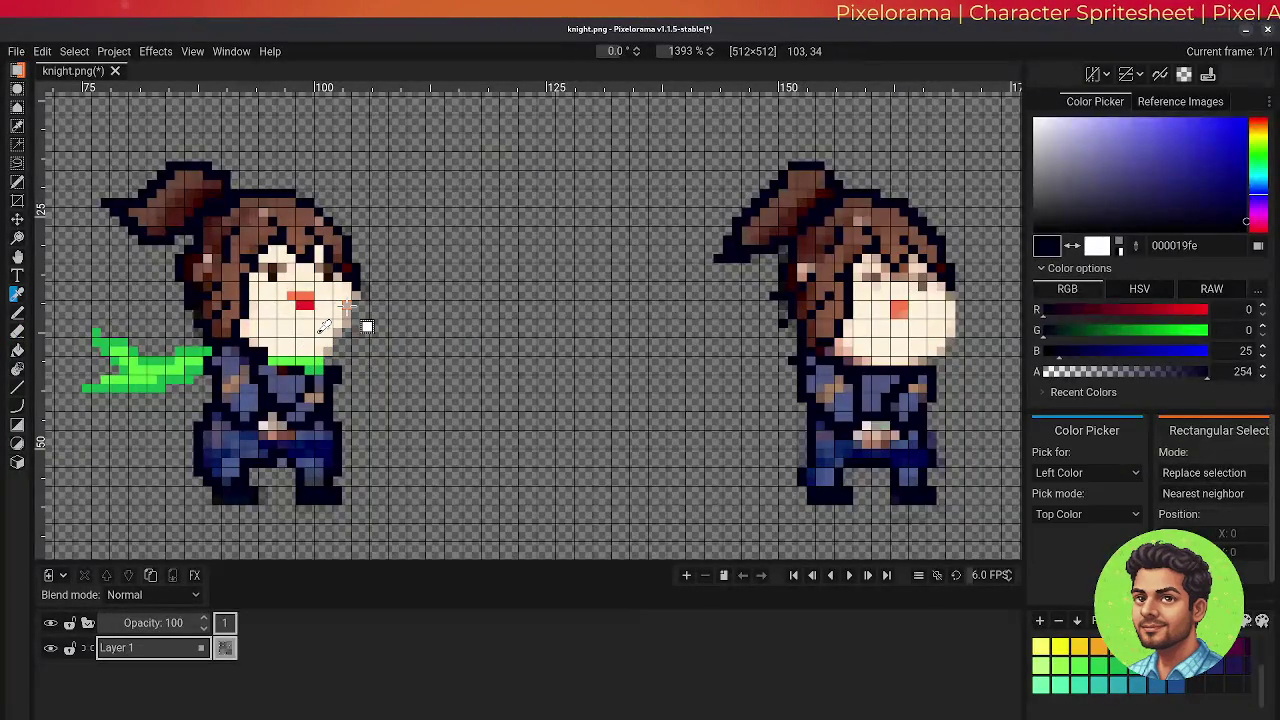
left_click(345, 305)
key("b")
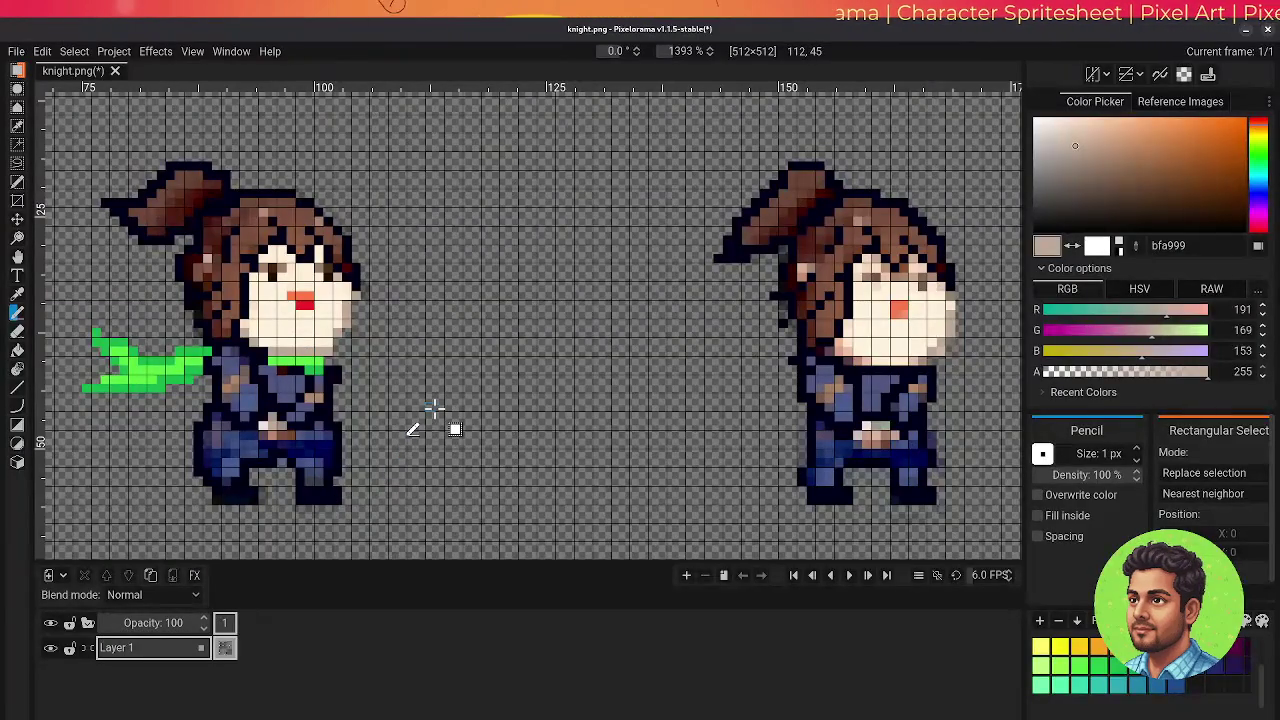
- Pan left to compare with the earlier knights, then settle back on the scarfed pair
mouse_move(433, 407)
left_mouse_down()
mouse_move(552, 497)
mouse_move(643, 466)
left_mouse_up()
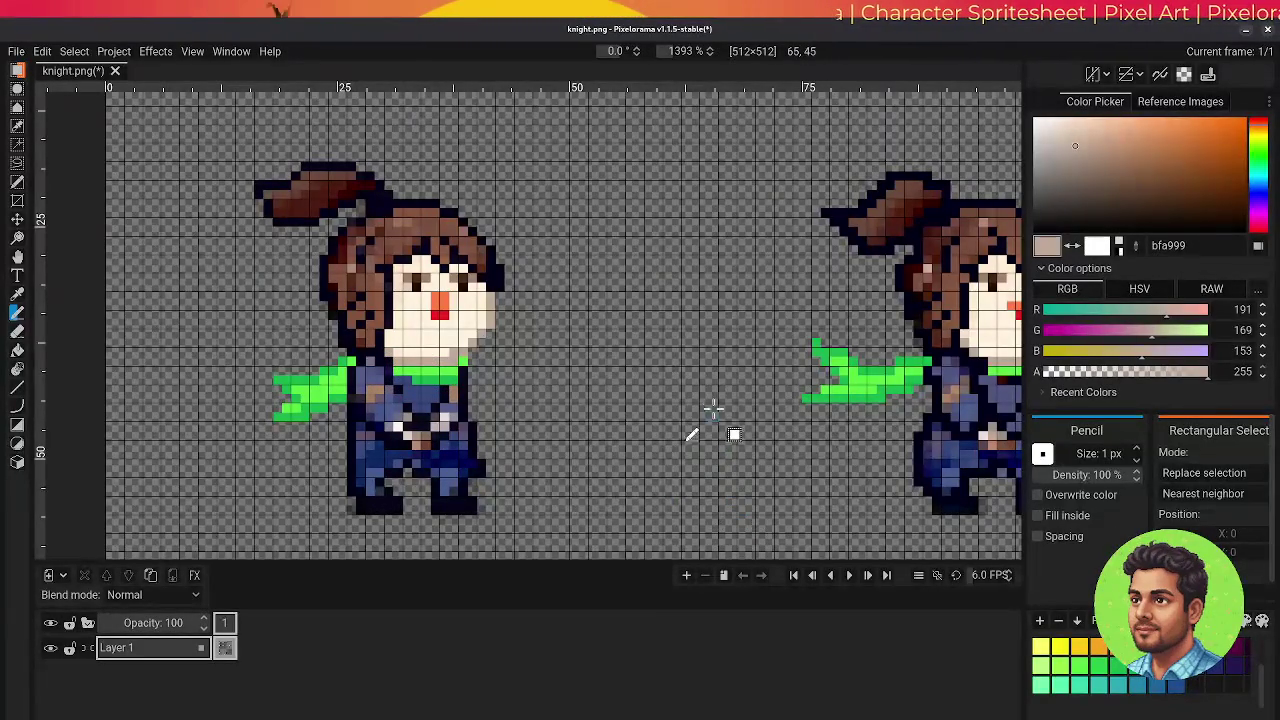
mouse_move(711, 398)
left_mouse_down()
mouse_move(485, 397)
mouse_move(560, 405)
mouse_move(538, 399)
left_mouse_up()
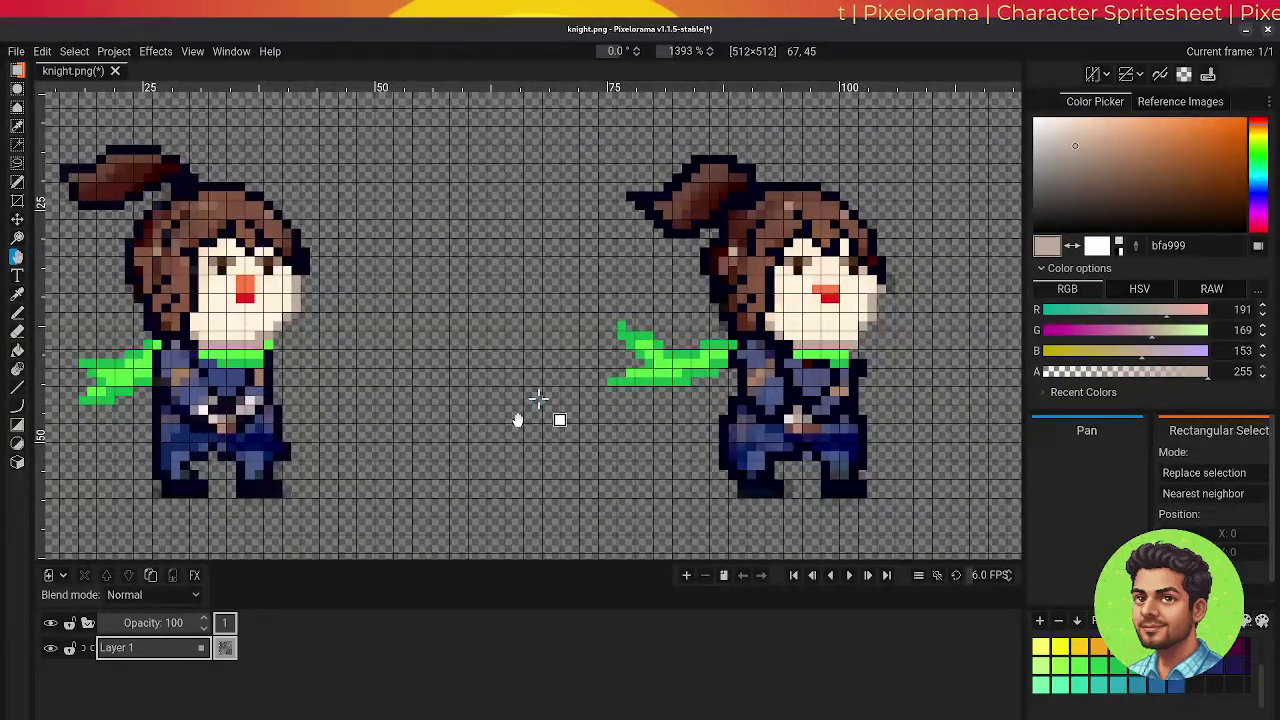
left_click_drag(538, 399, 492, 395)
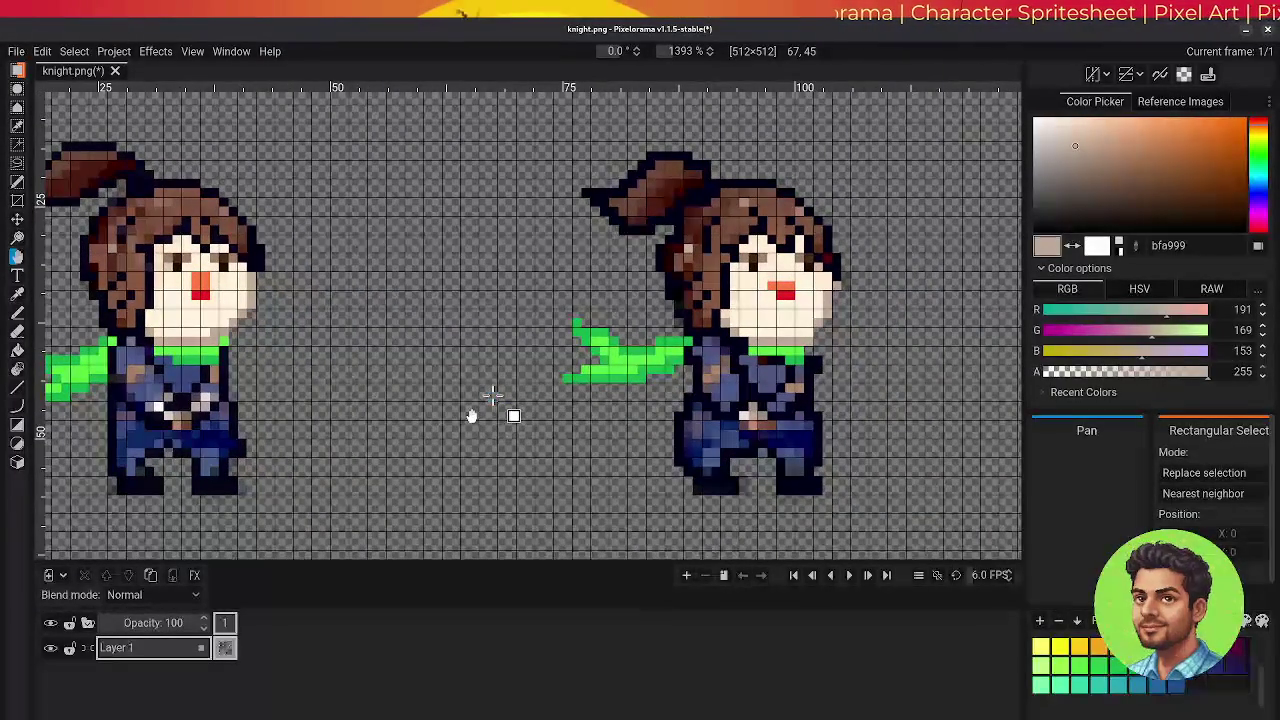
- Take up the Eraser, then pan back to the two knights being redrawn
key("e")
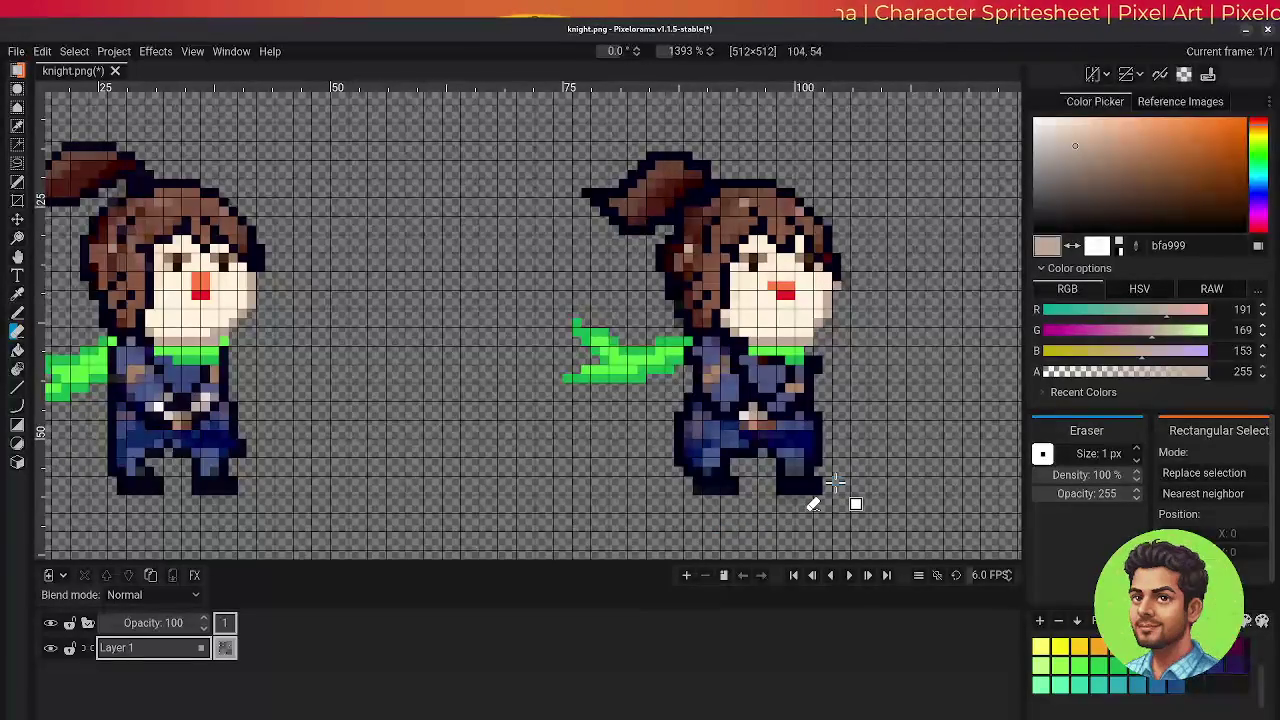
key("h")
mouse_move(886, 449)
left_mouse_down()
mouse_move(343, 458)
mouse_move(370, 467)
left_mouse_up()
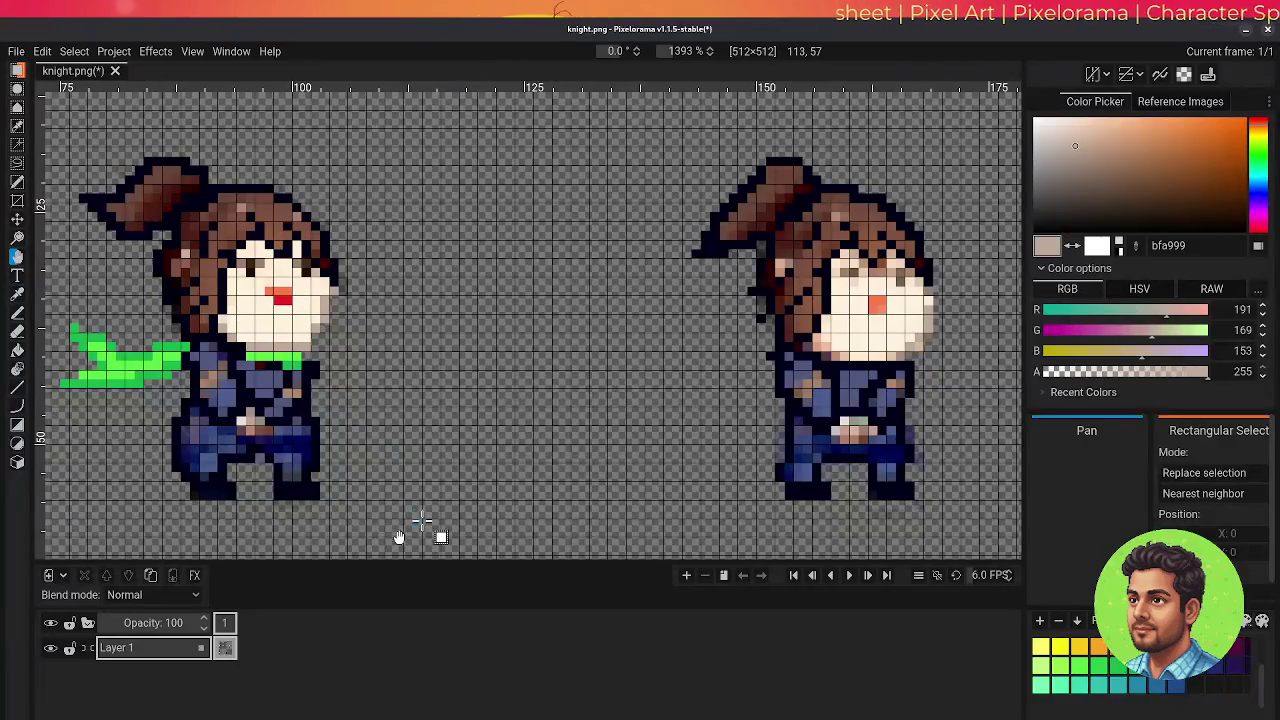
- Switch to the Eraser to clear stray blurry pixels around both knights' faces and hair
key("e")
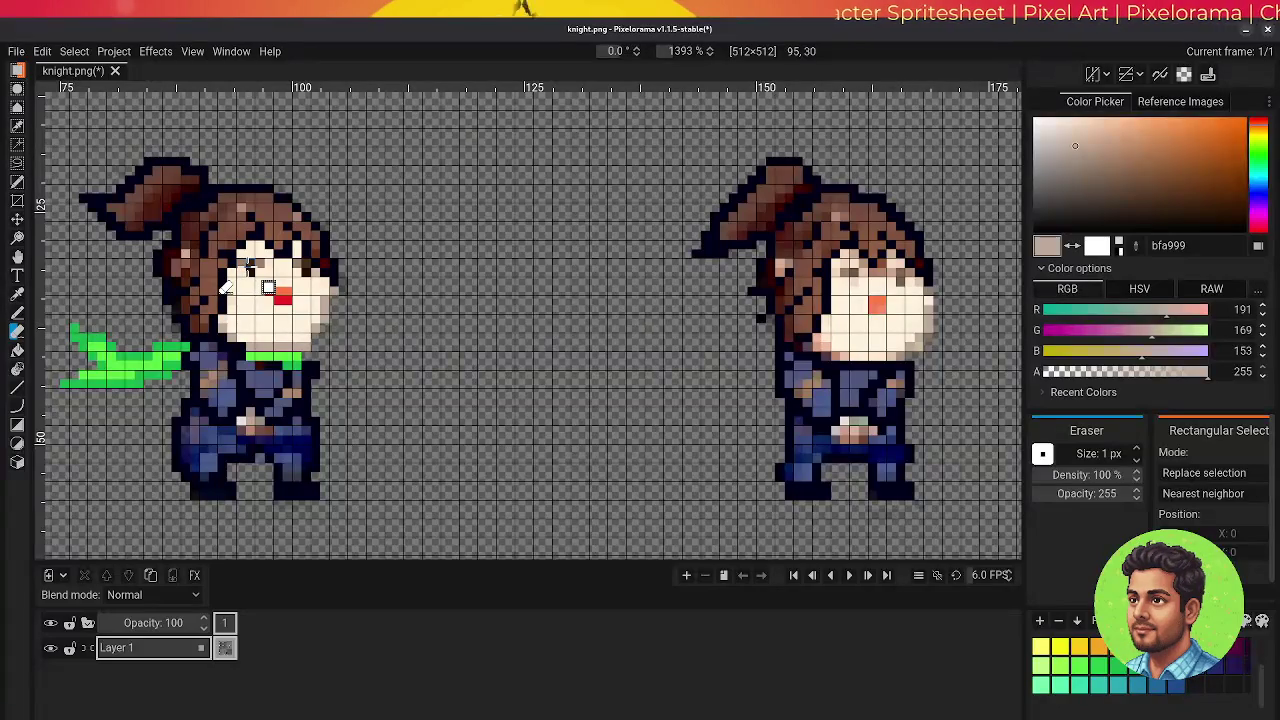
- Touch up the right knight using dark brown hair and light skin colours sampled from the sprites
key("o")
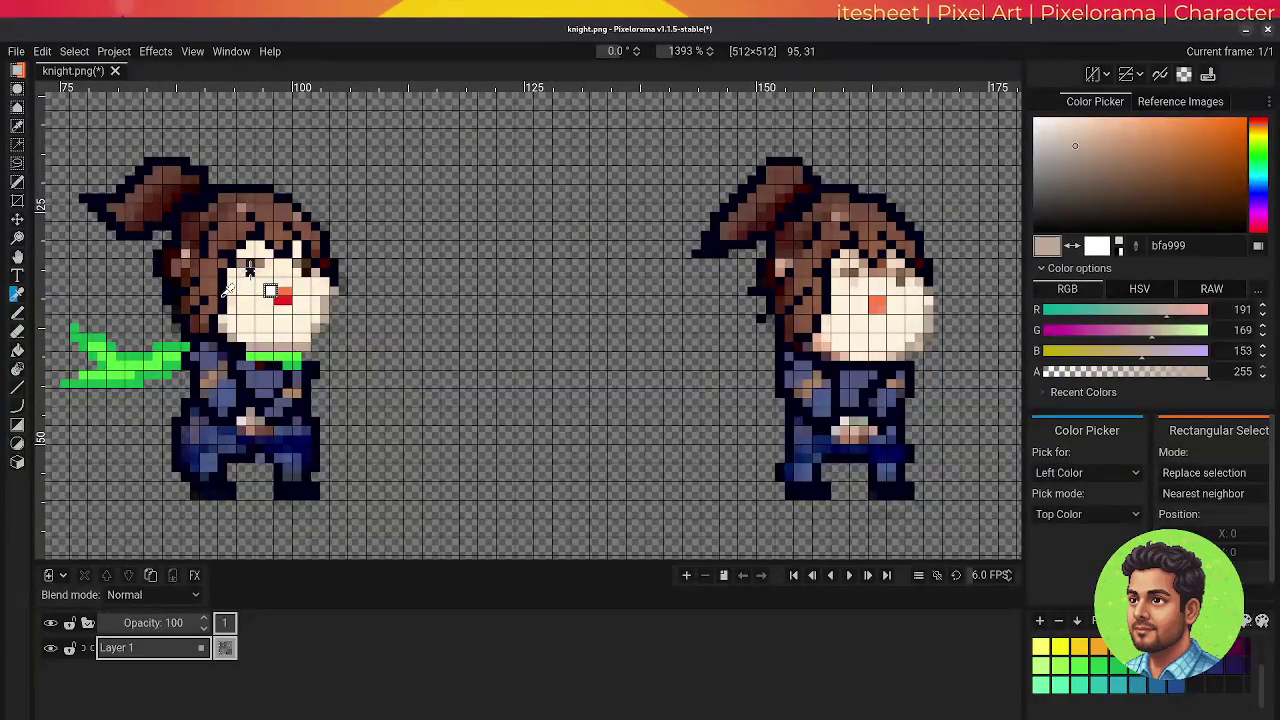
left_click(250, 266)
key("p")
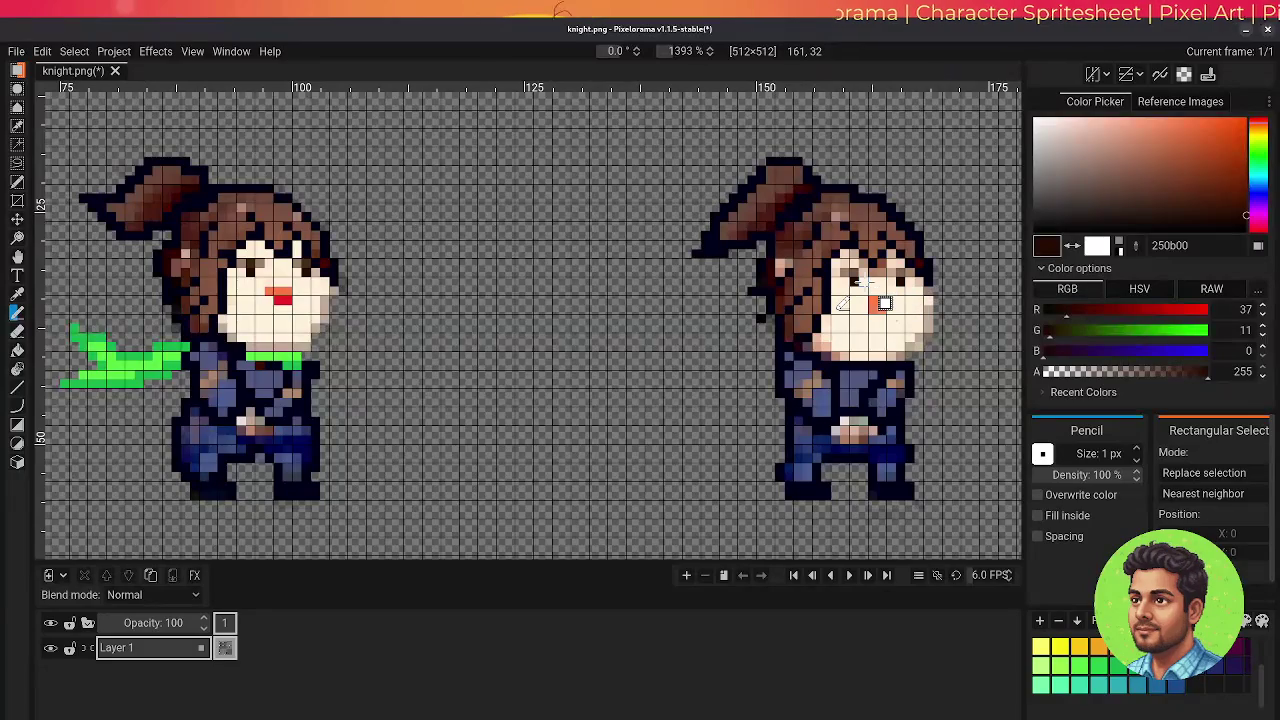
key("o")
left_click(896, 296)
key("p")
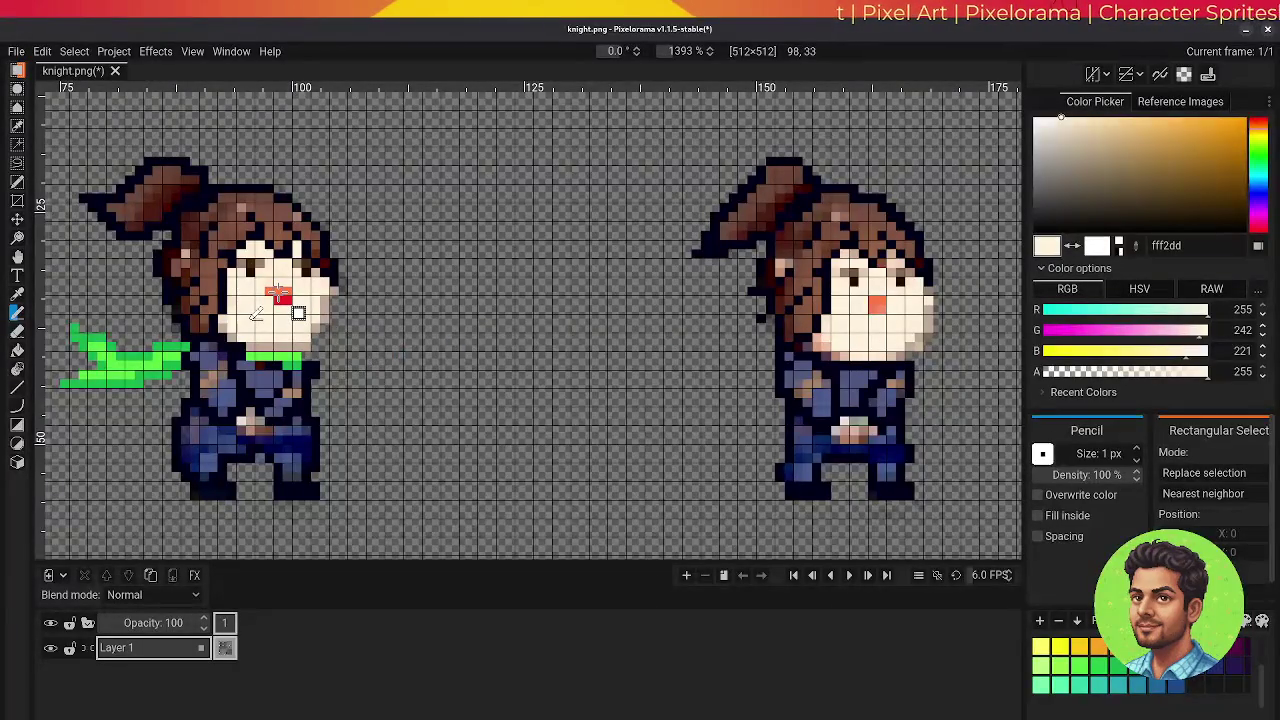
- Add an orange face pixel and a red mouth pixel to the right knight
key("o")
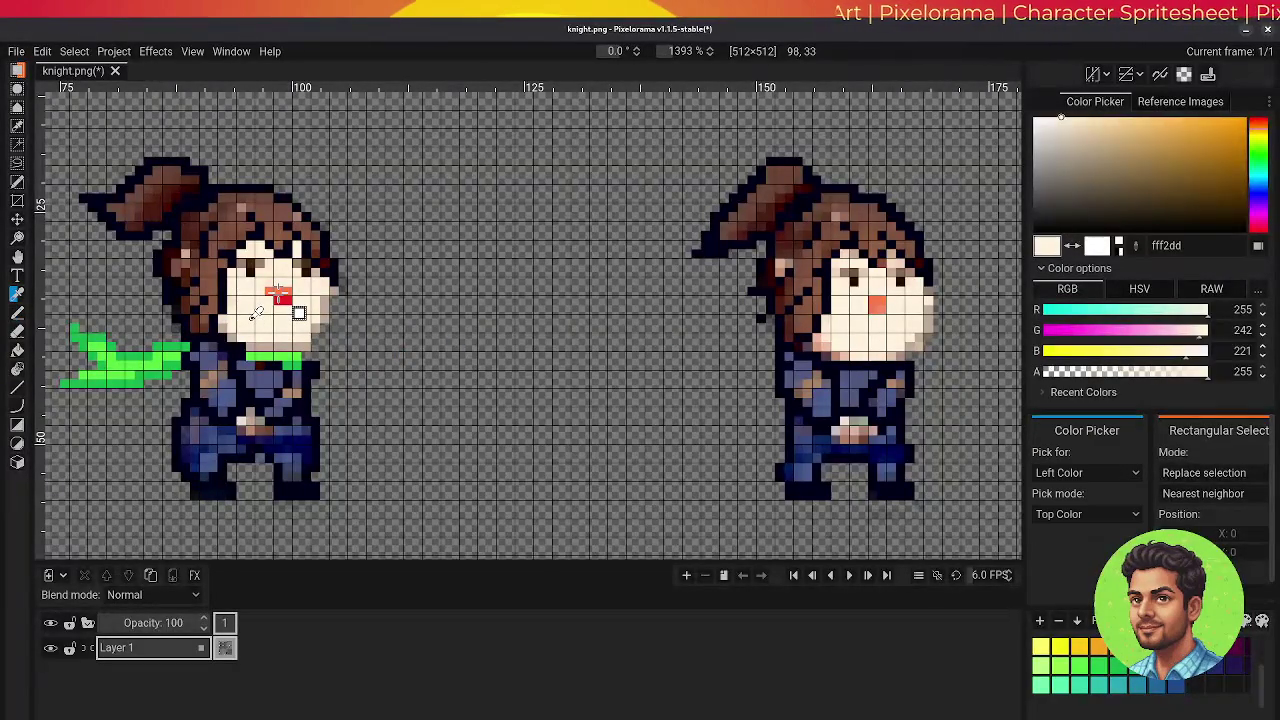
left_click(256, 313)
key("b")
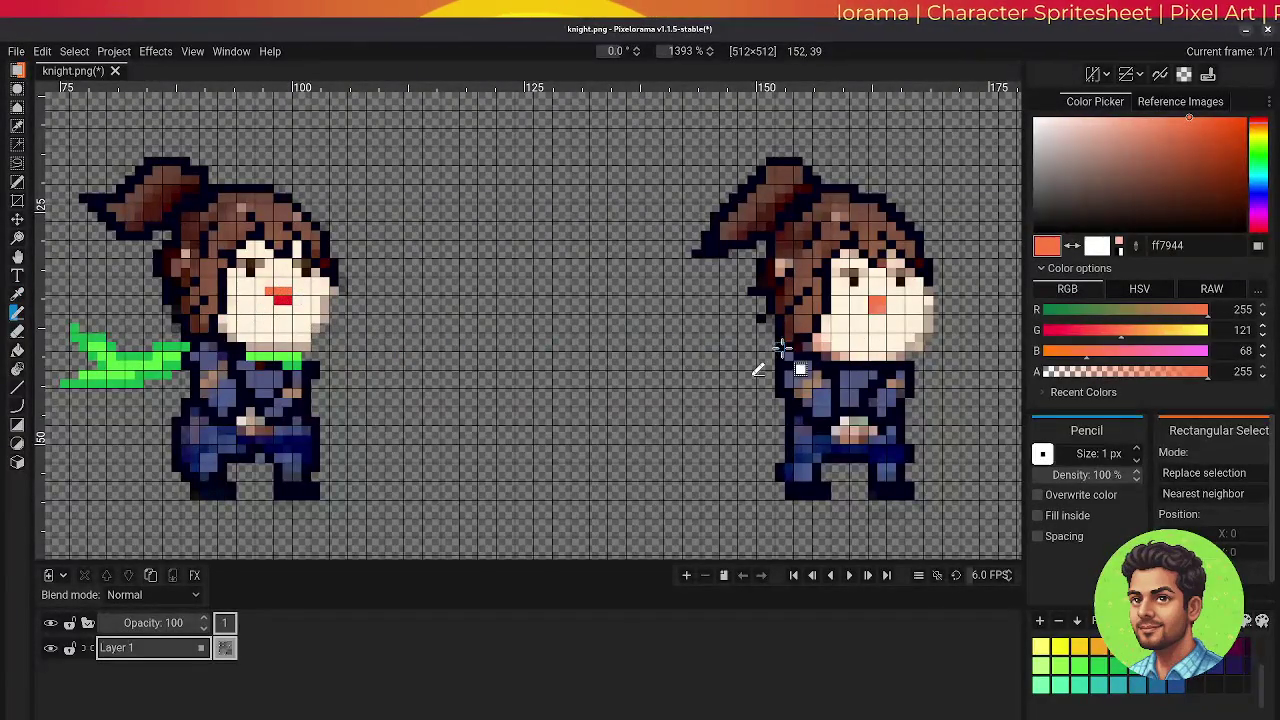
left_click(876, 304)
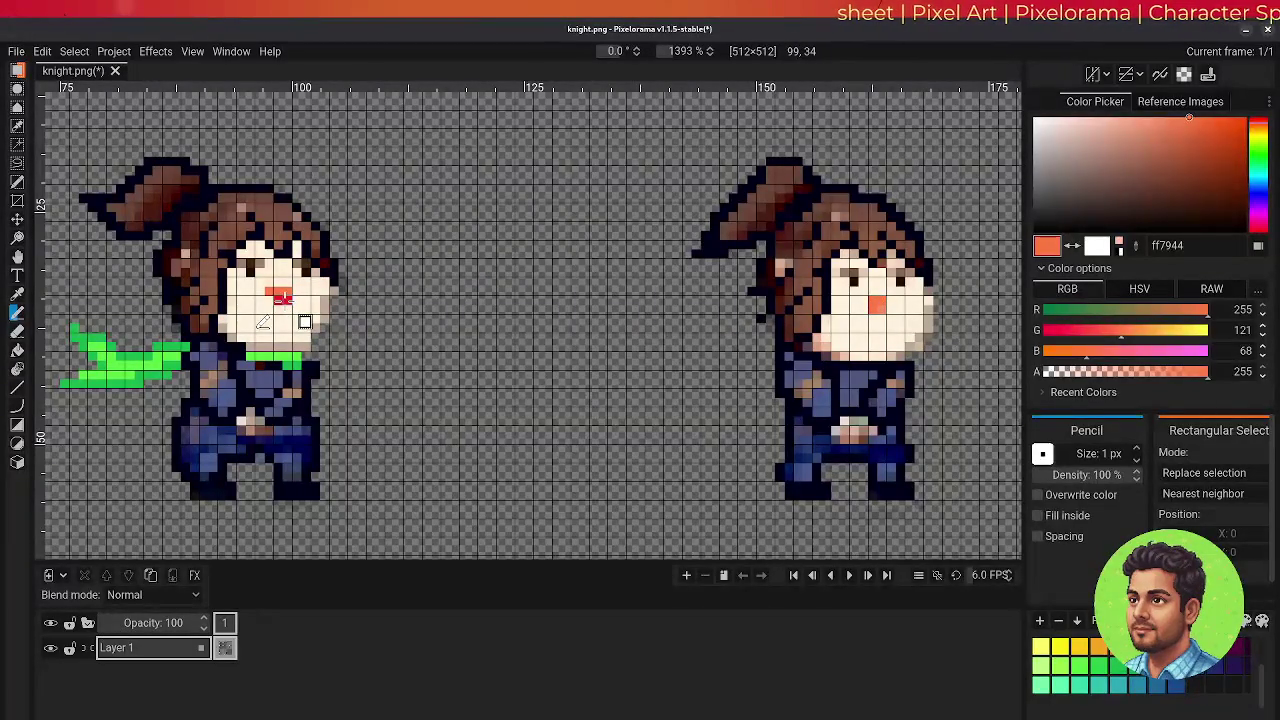
key("o")
left_click(305, 322)
key("p")
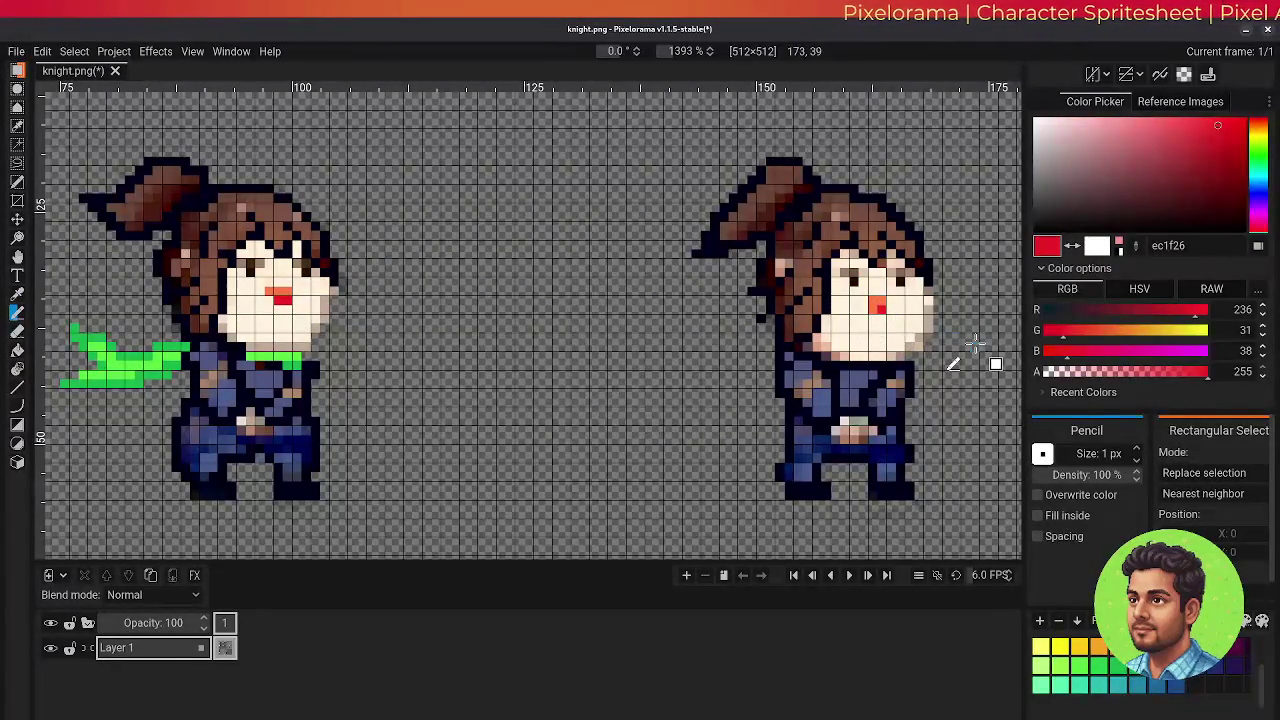
left_click(870, 305)
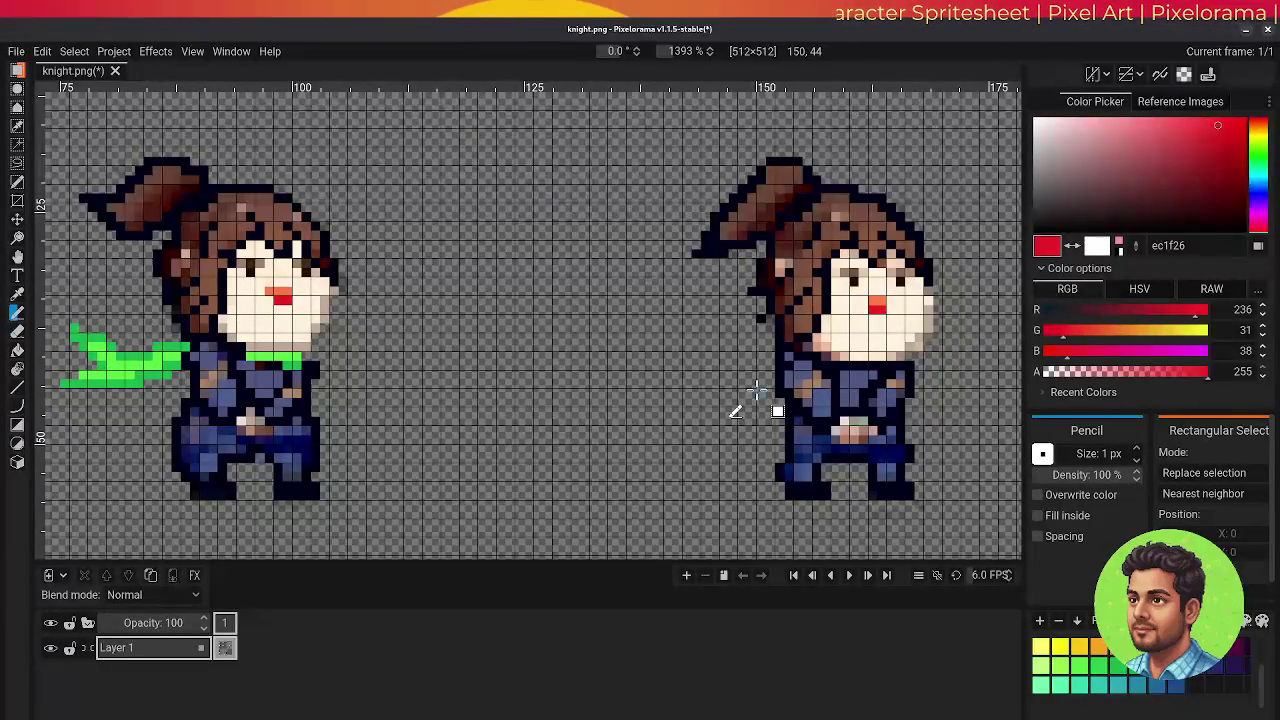
- Tidy the right knight's brown hair pixels and erase the strays
key("o")
left_click(790, 276)
key("b")
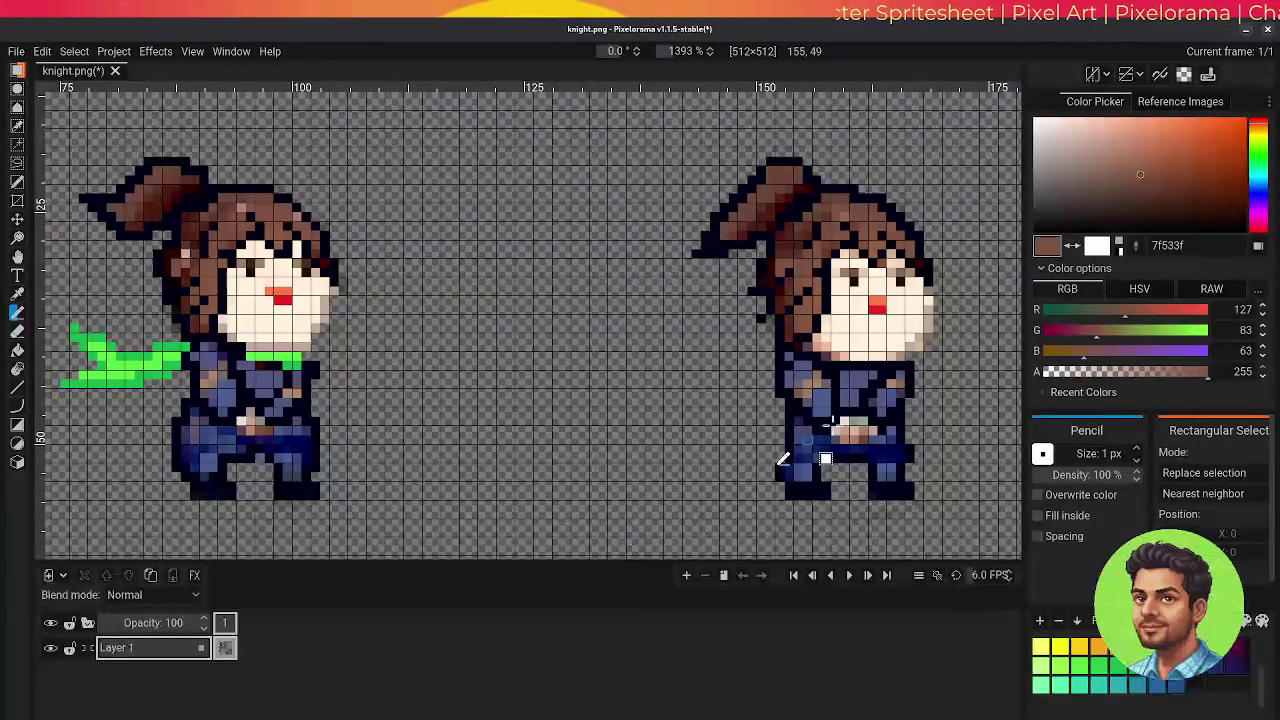
key("e")
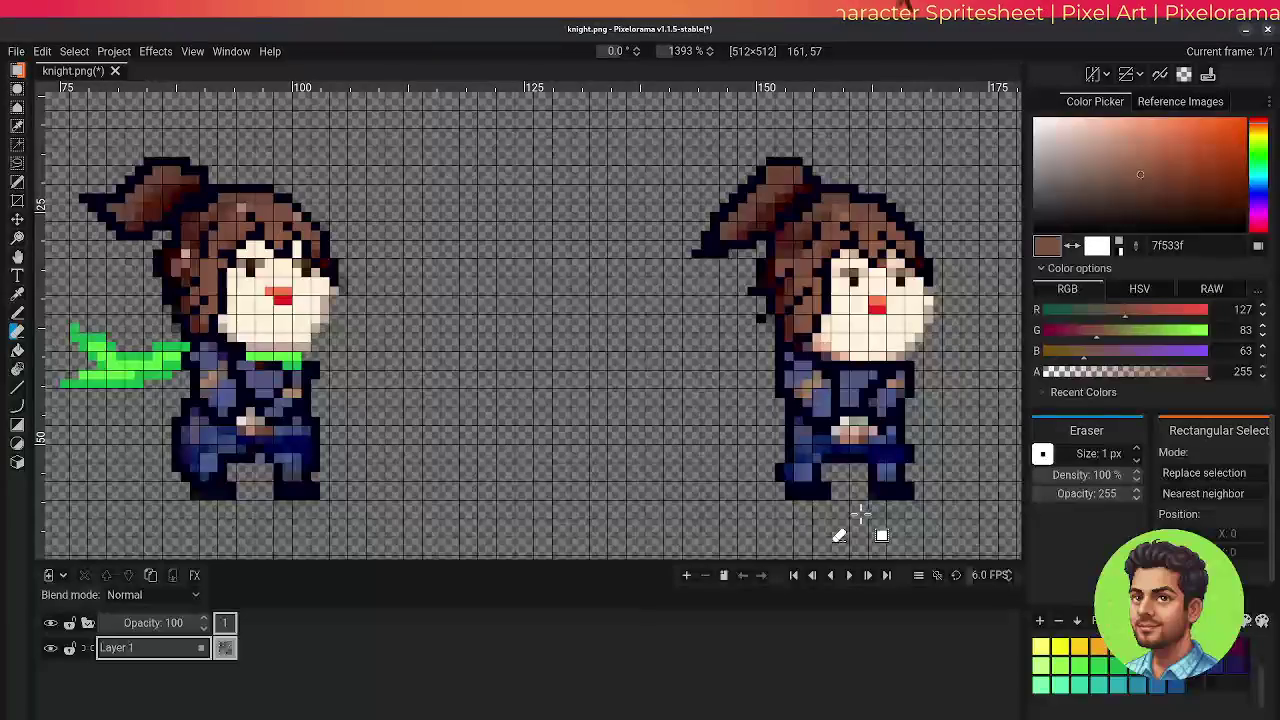
- Paint a short 5ae645 green scarf band across the right knight's neck
key("o")
left_click(292, 358)
key("b")
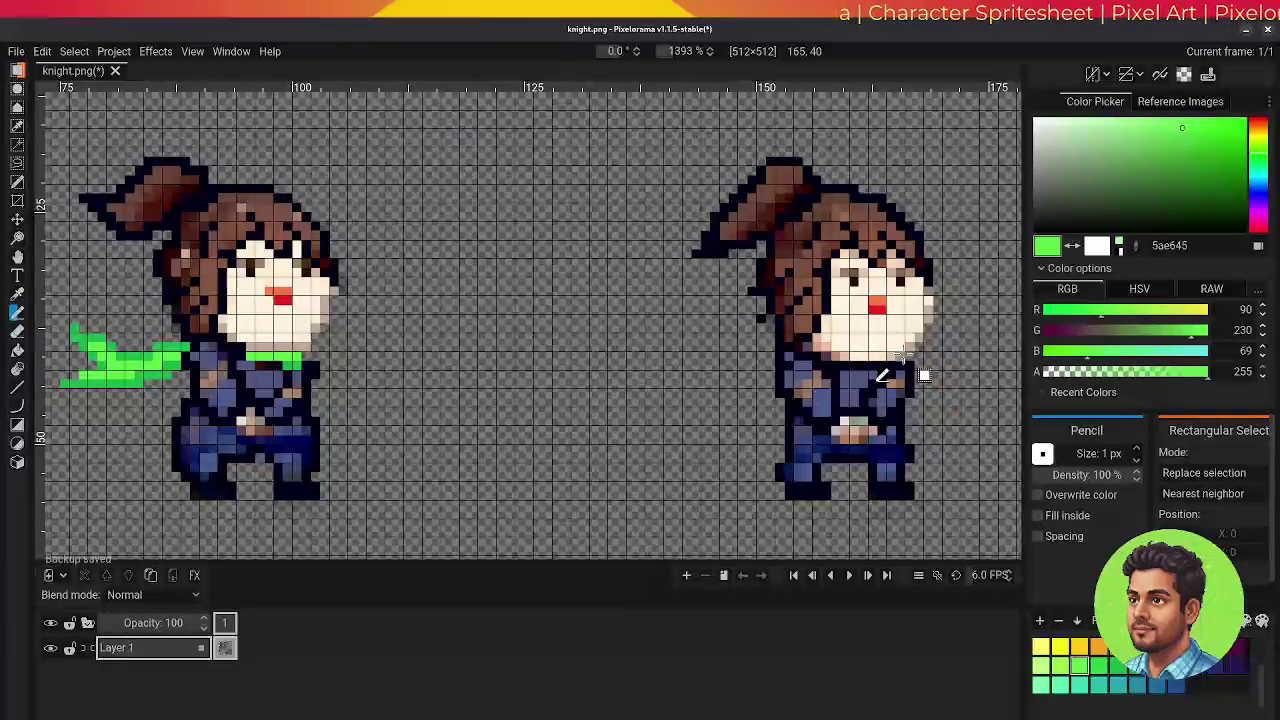
left_click_drag(878, 356, 892, 356)
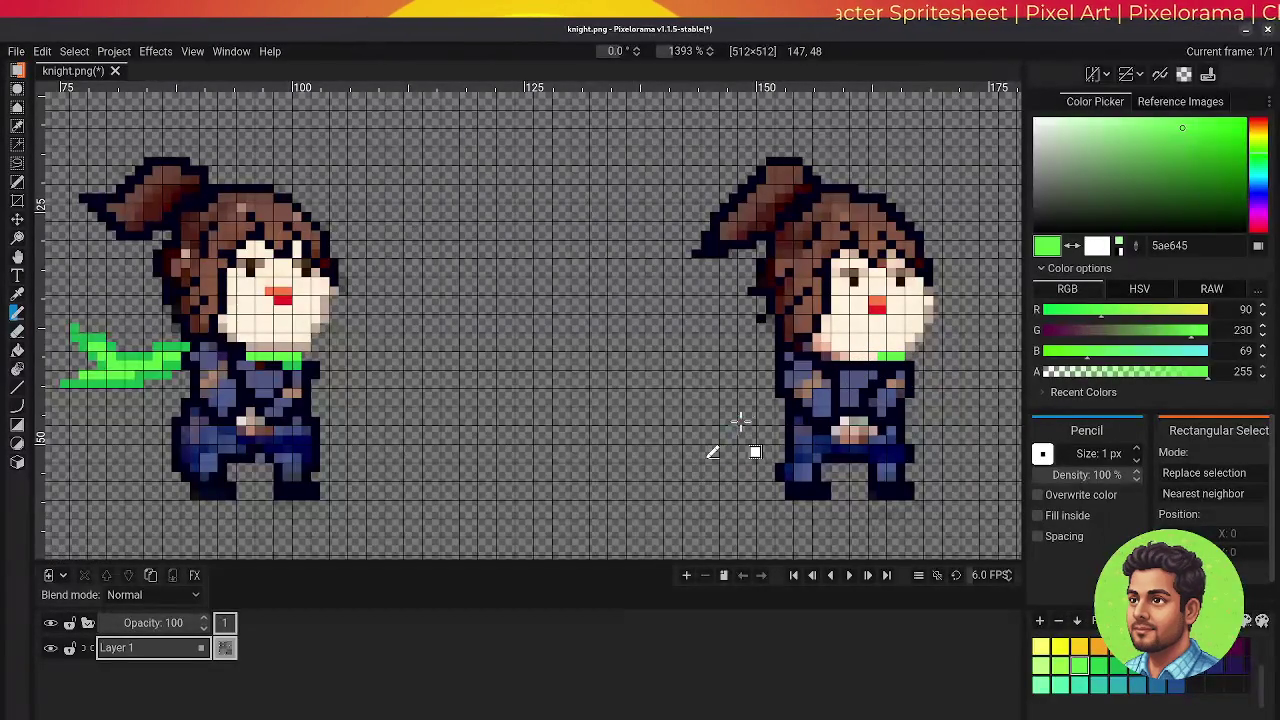
- Extend the scarf around the neck into a left-trailing tail, shaded with darker 17b34b green
left_click(876, 362)
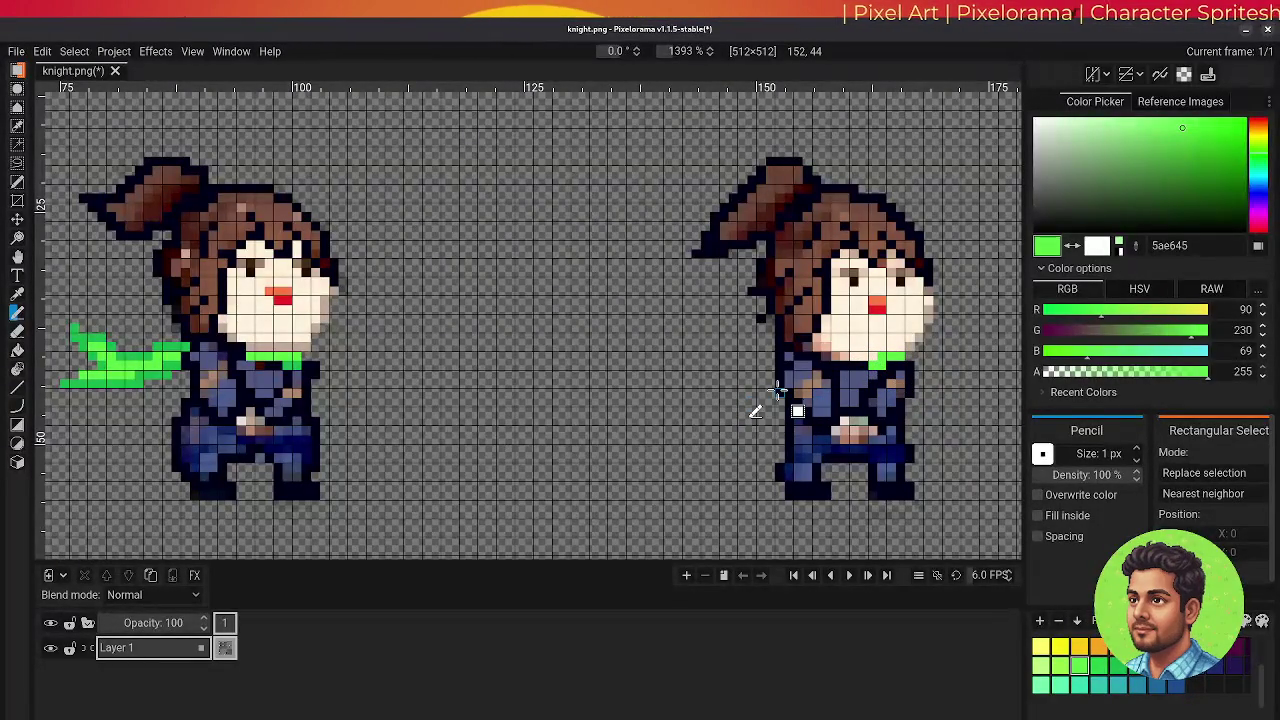
mouse_move(772, 348)
left_mouse_down()
mouse_move(696, 376)
mouse_move(704, 398)
mouse_move(787, 383)
mouse_move(700, 423)
mouse_move(736, 430)
left_mouse_up()
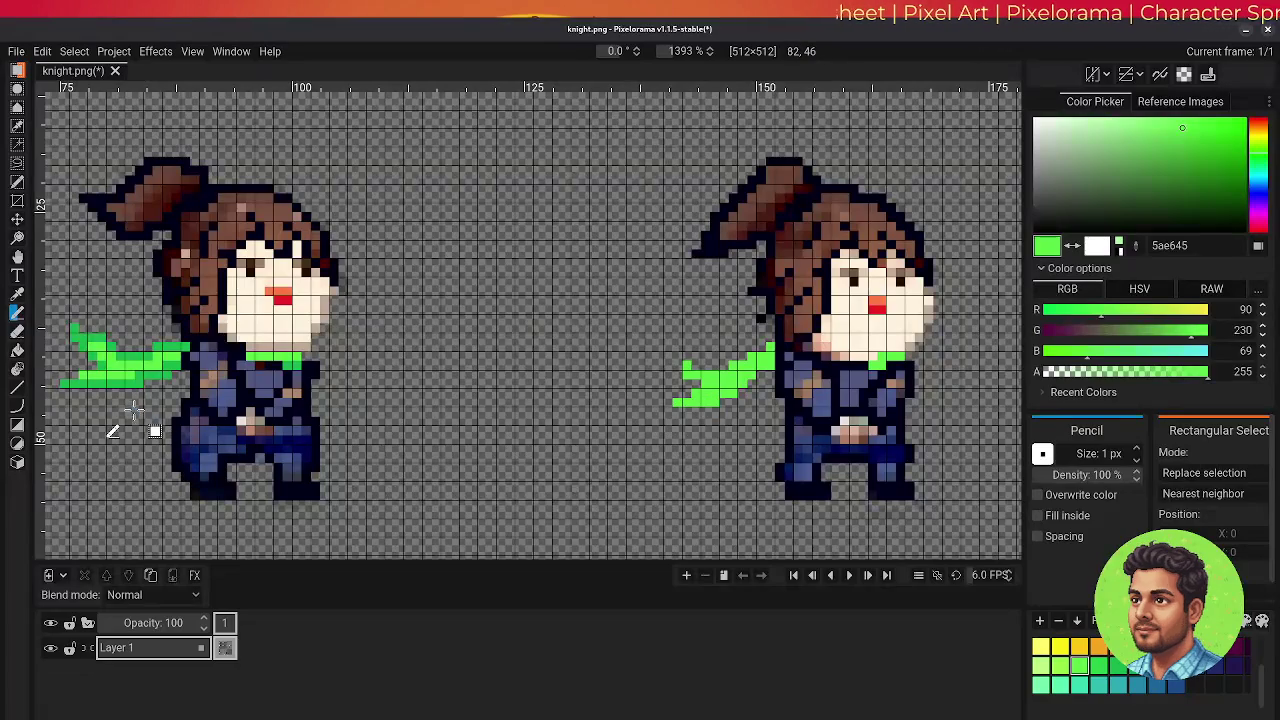
key("o")
left_click(140, 376)
key("p")
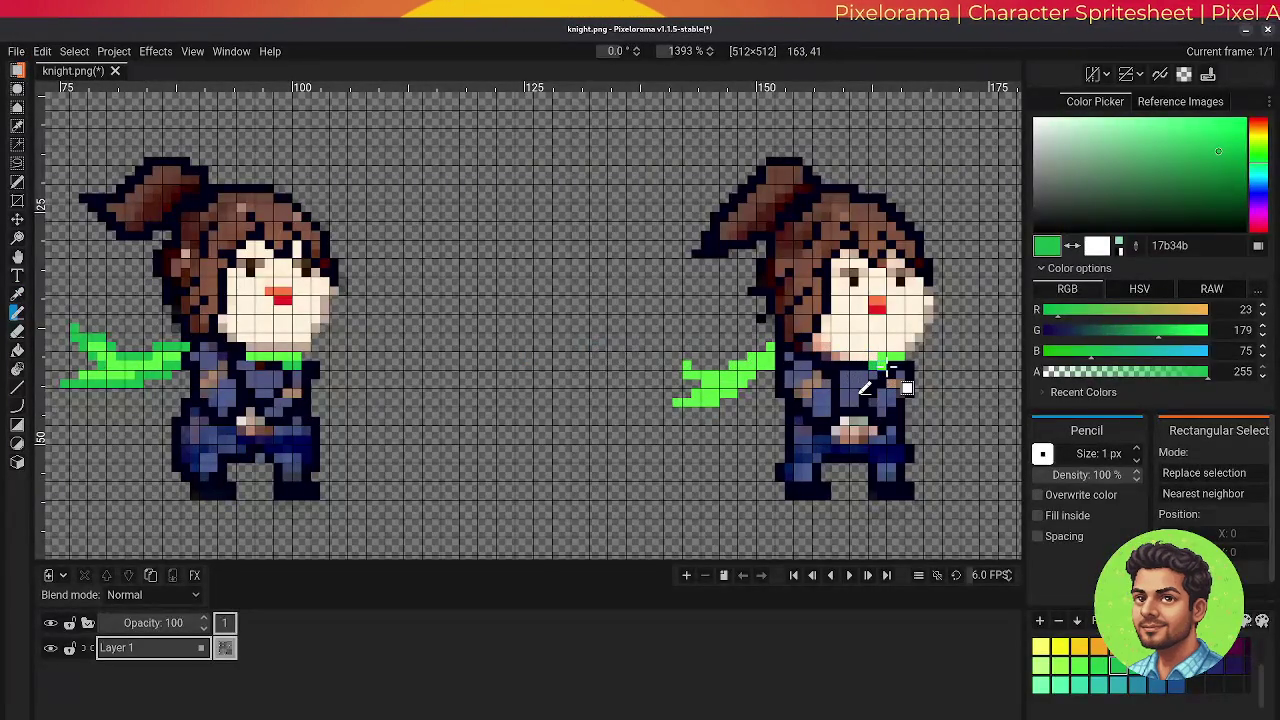
left_click(677, 403)
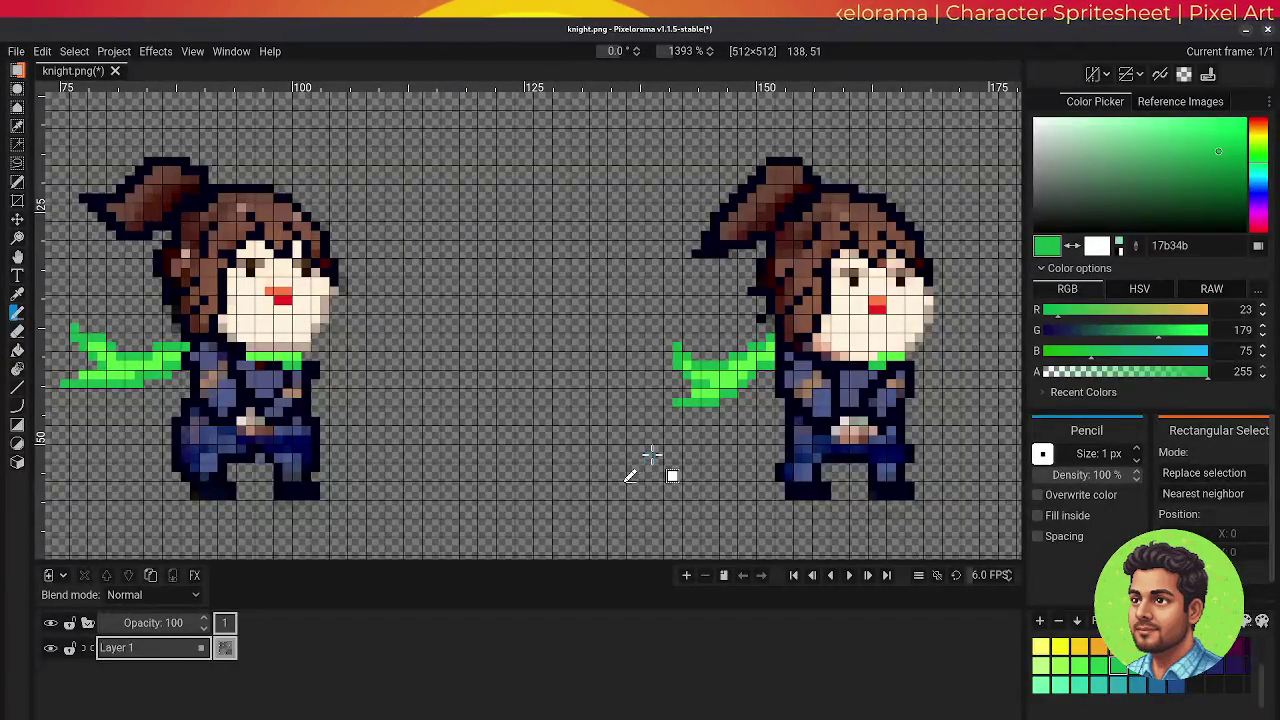
- Pan across the canvas and save knight.png with Ctrl+S
key("h")
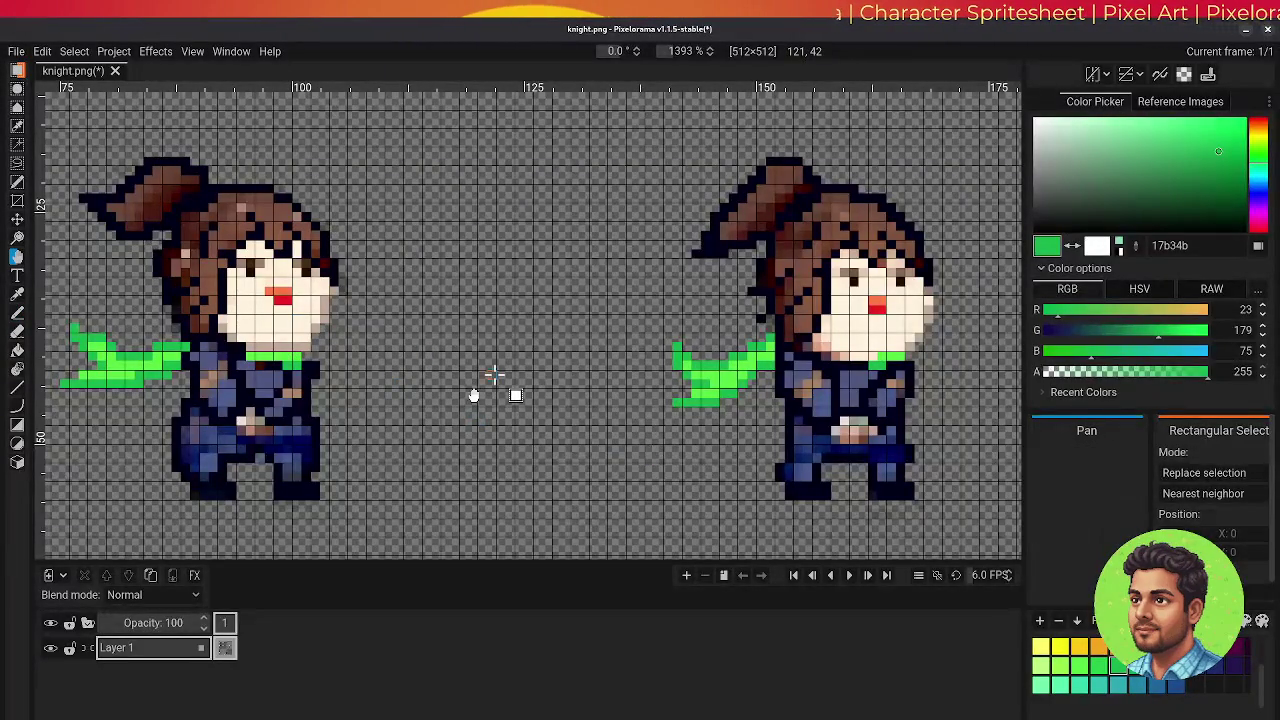
left_click_drag(688, 412, 615, 462)
left_click_drag(364, 443, 286, 452)
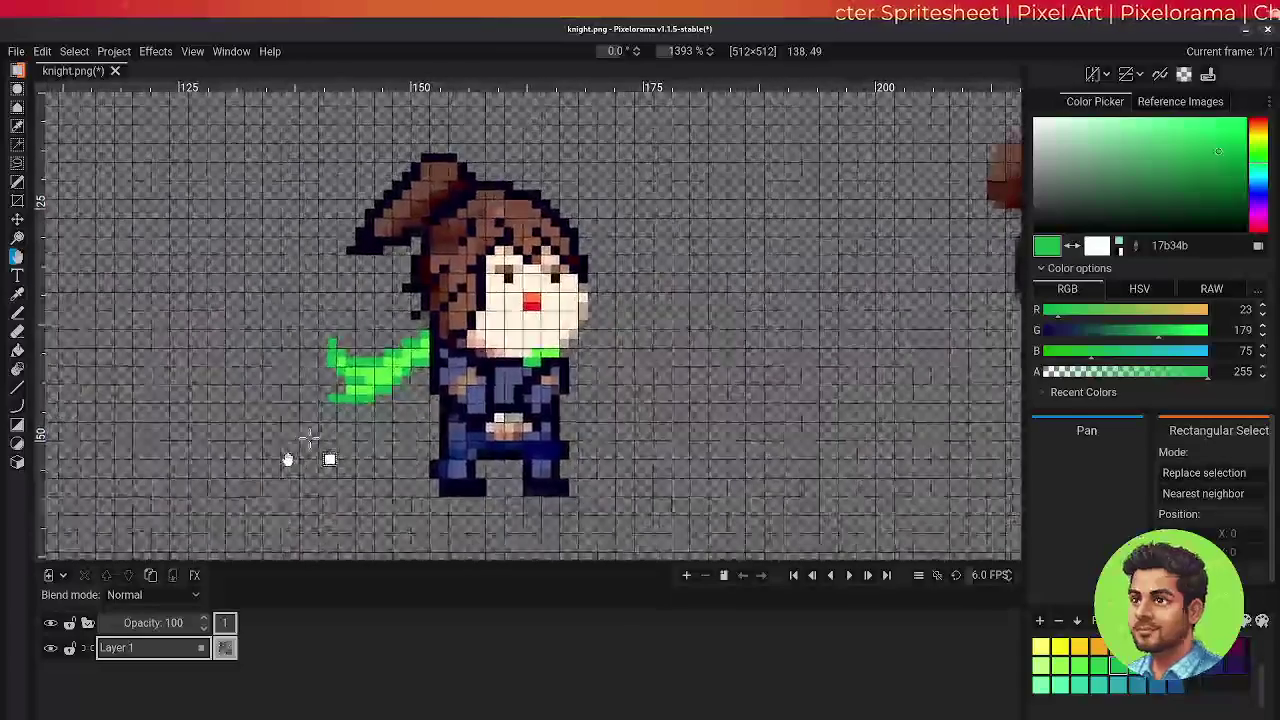
key("ctrl+s")
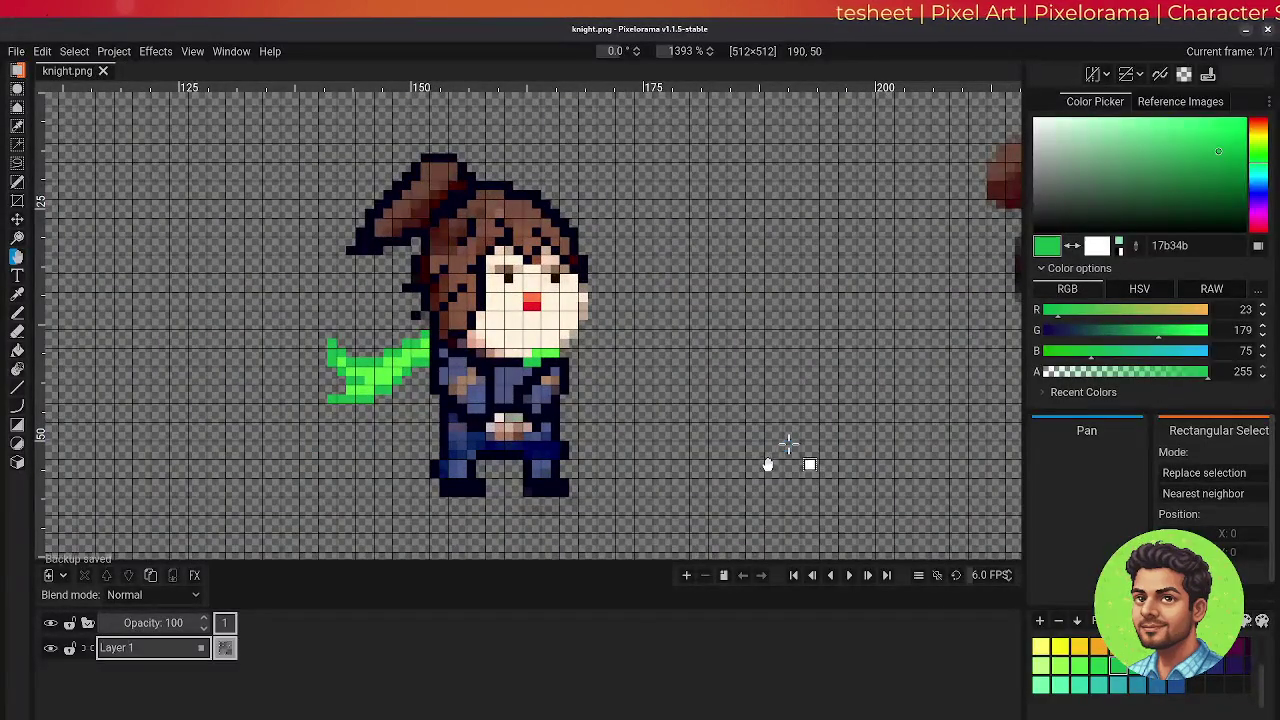
- Bring the next blurry sprite into view and erase stray pixels near its feet
mouse_move(250, 336)
left_mouse_down()
mouse_move(688, 360)
mouse_move(371, 371)
left_mouse_up()
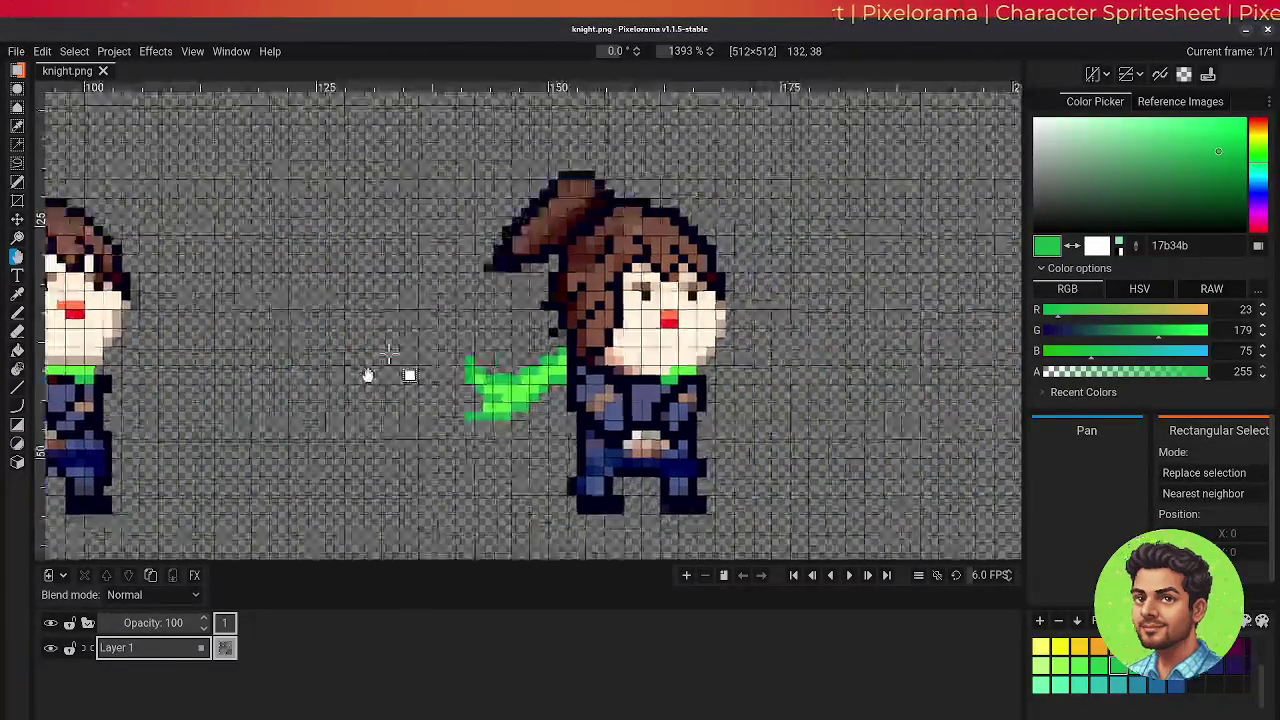
left_click_drag(905, 371, 503, 377)
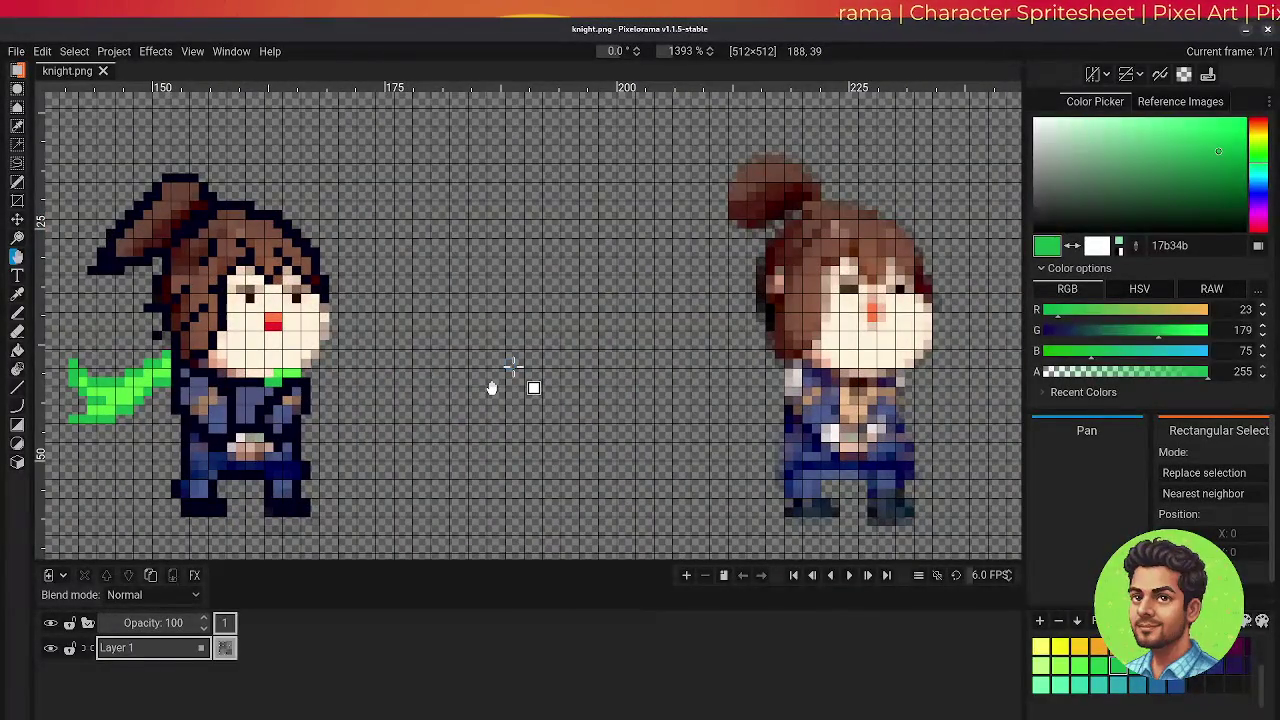
key("e")
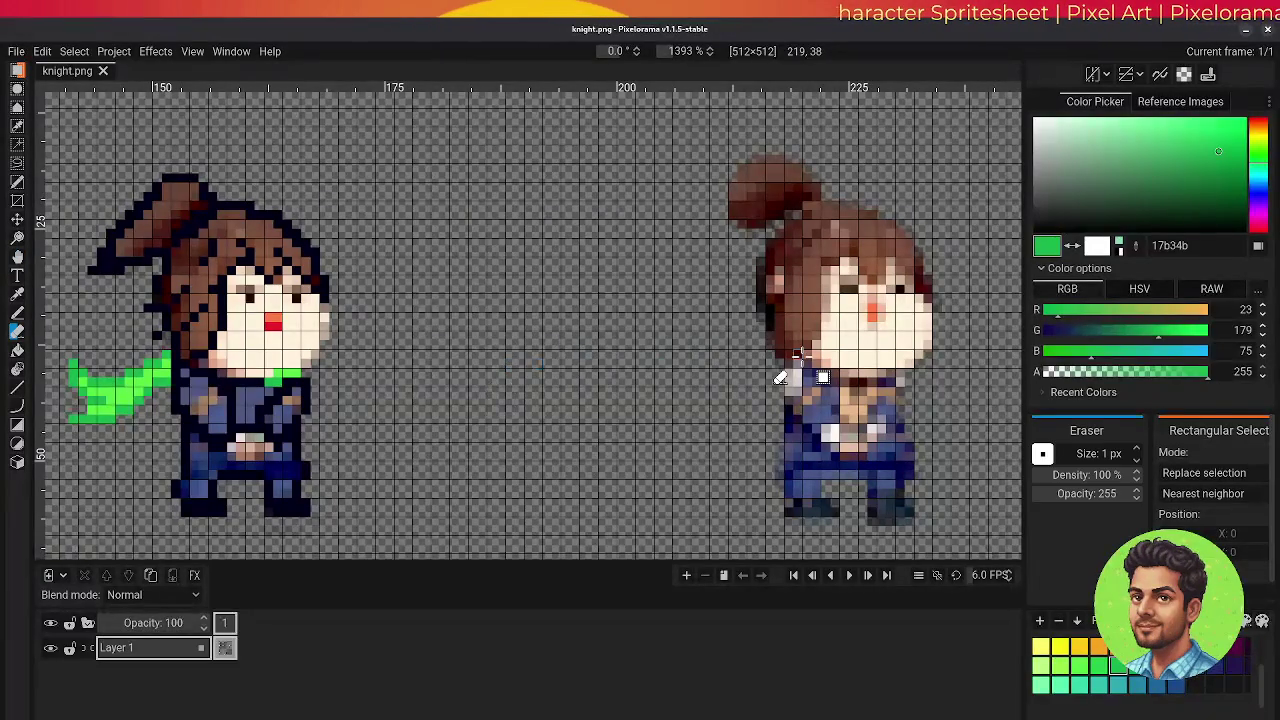
left_click(870, 527)
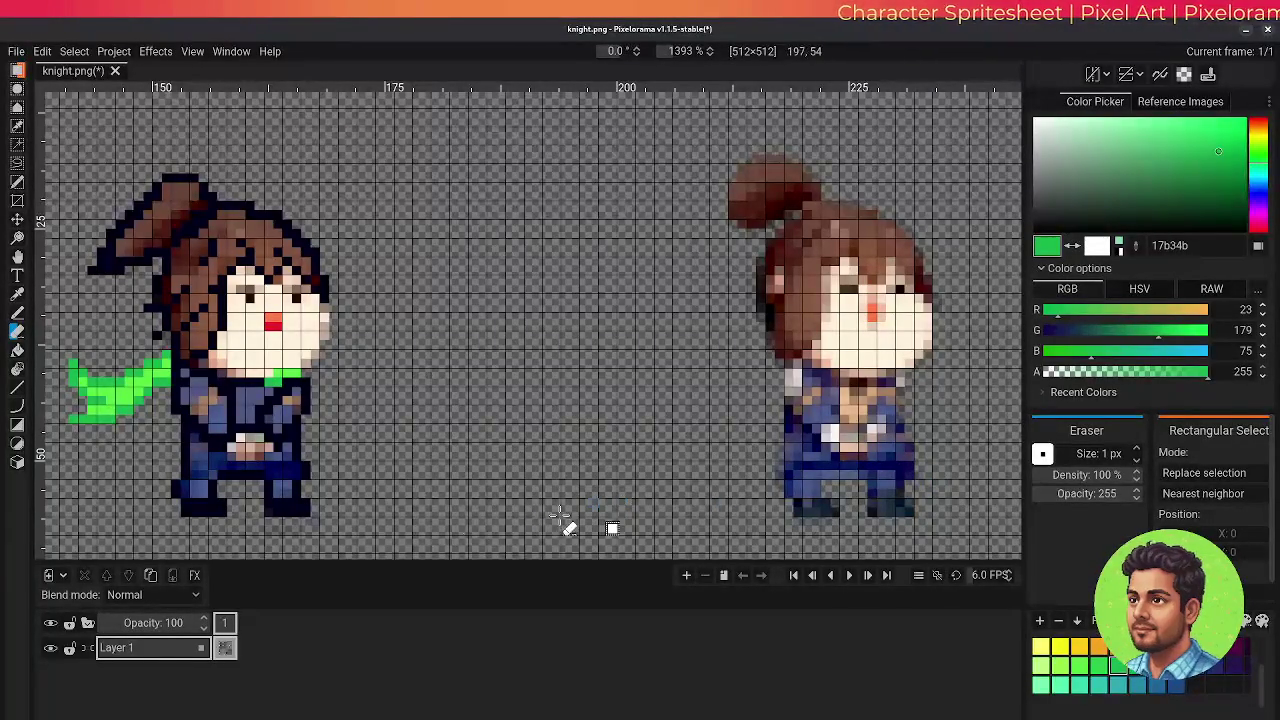
- Outline the right sprite's hair bun top, left edge and bottom in sampled dark navy
key("o")
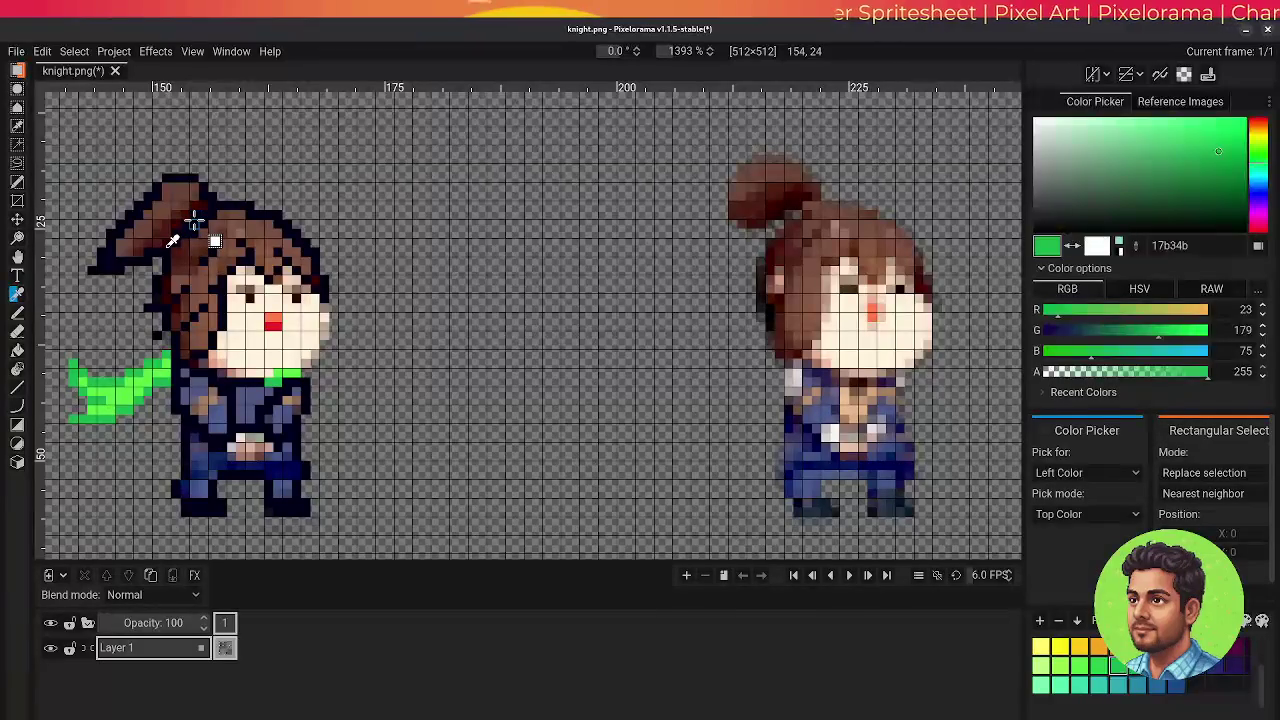
left_click(194, 222)
key("b")
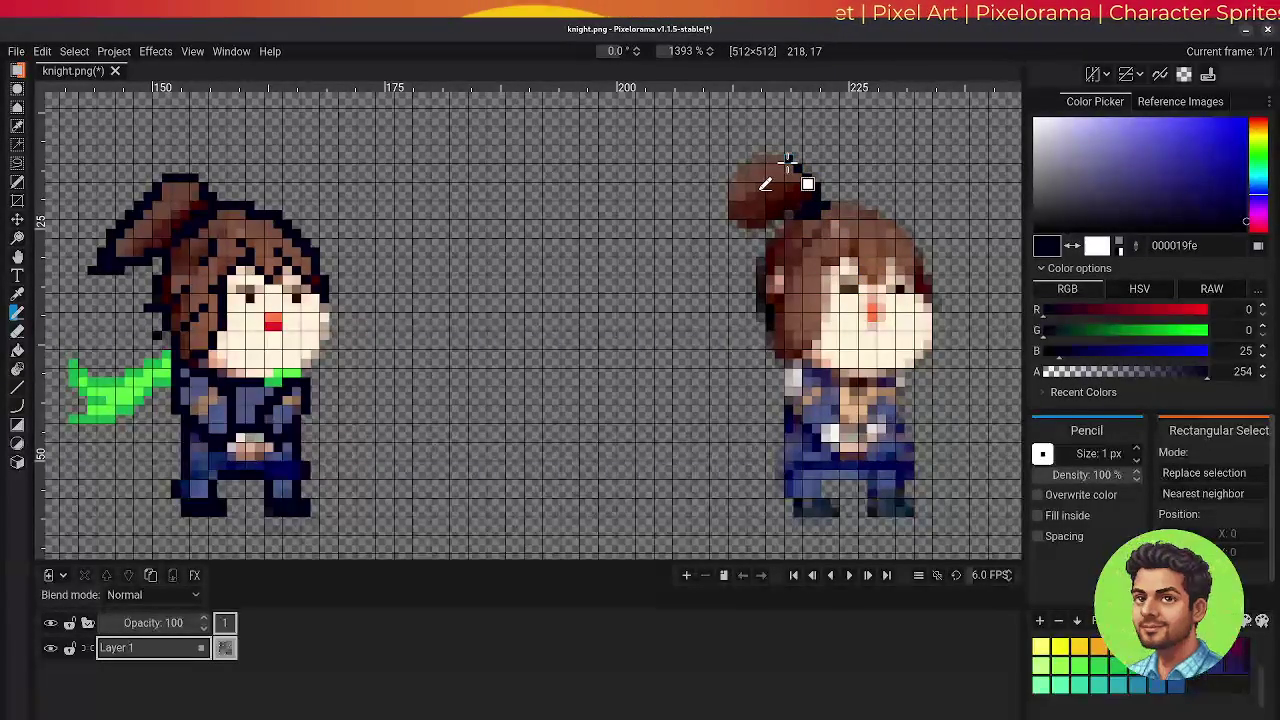
left_click(780, 163)
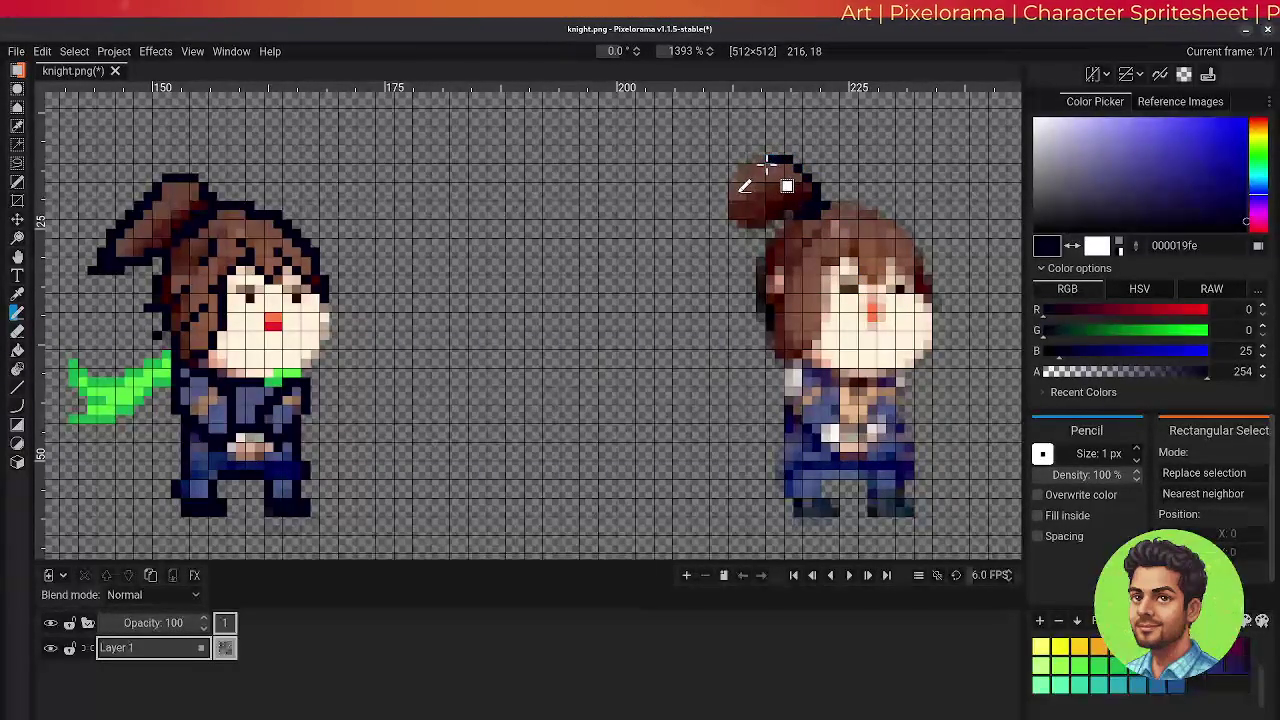
left_click(762, 160)
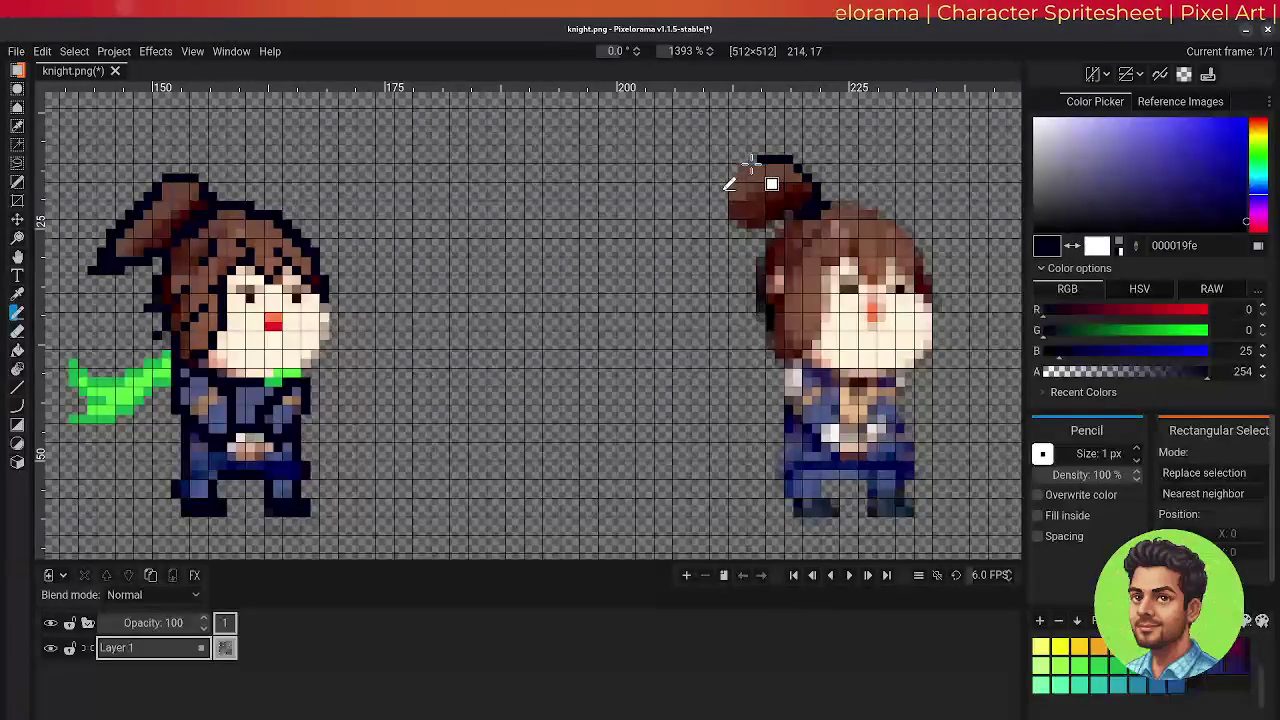
left_click(742, 165)
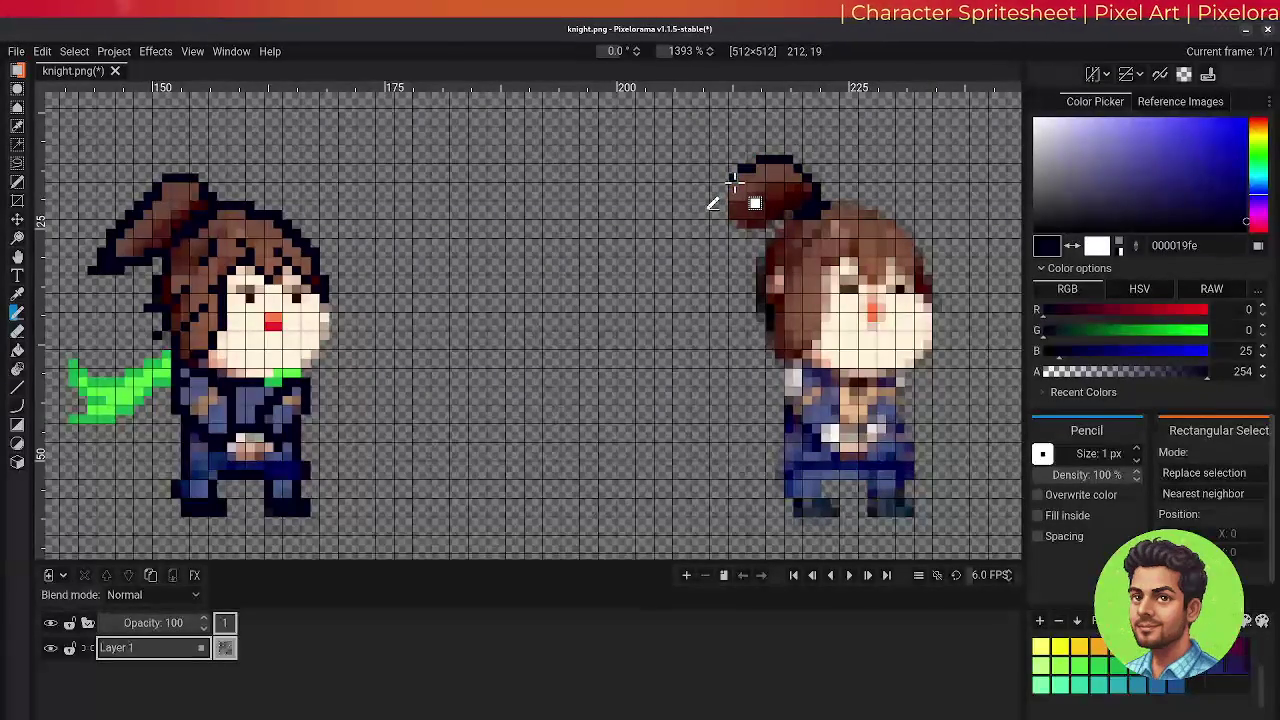
left_click(731, 200)
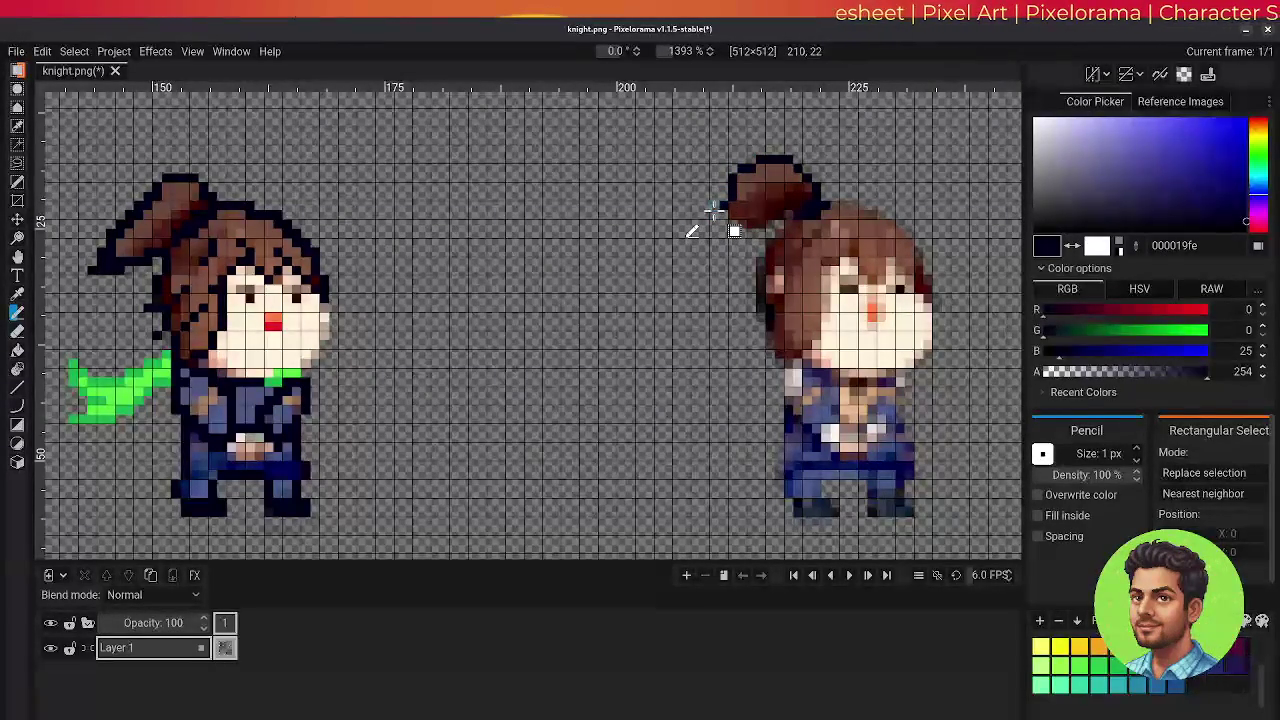
left_click(722, 214)
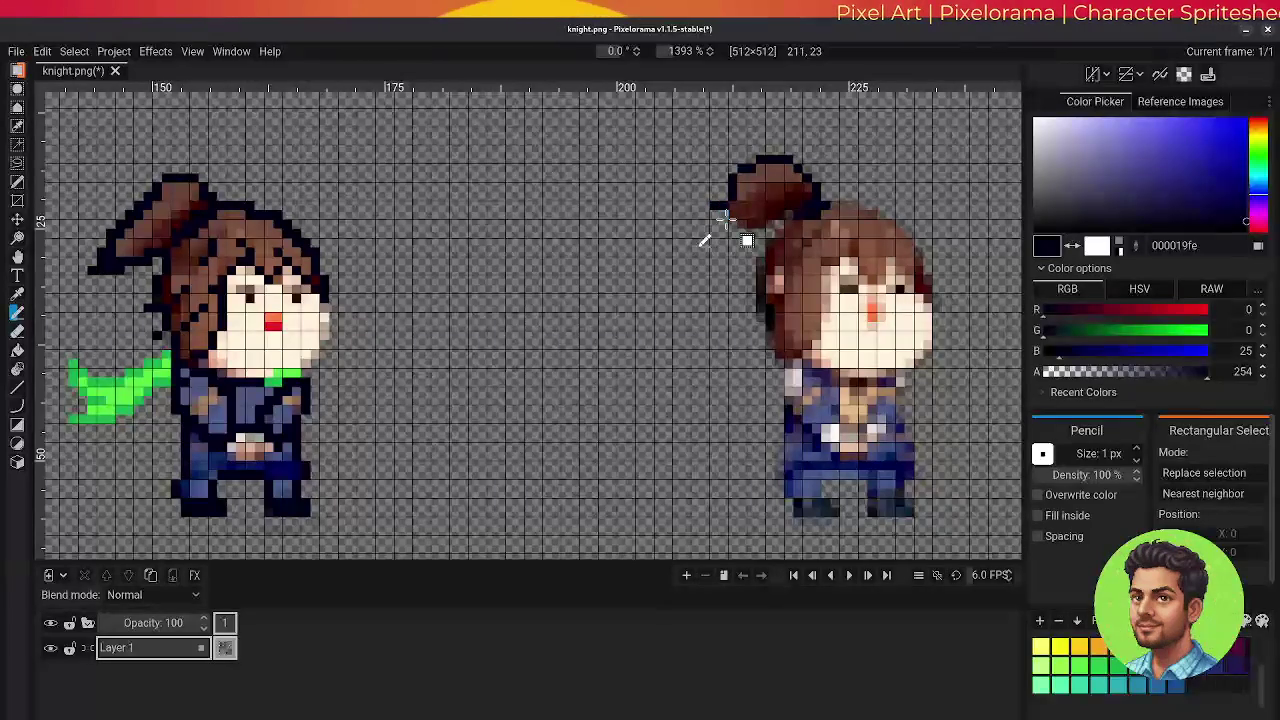
left_click(749, 213)
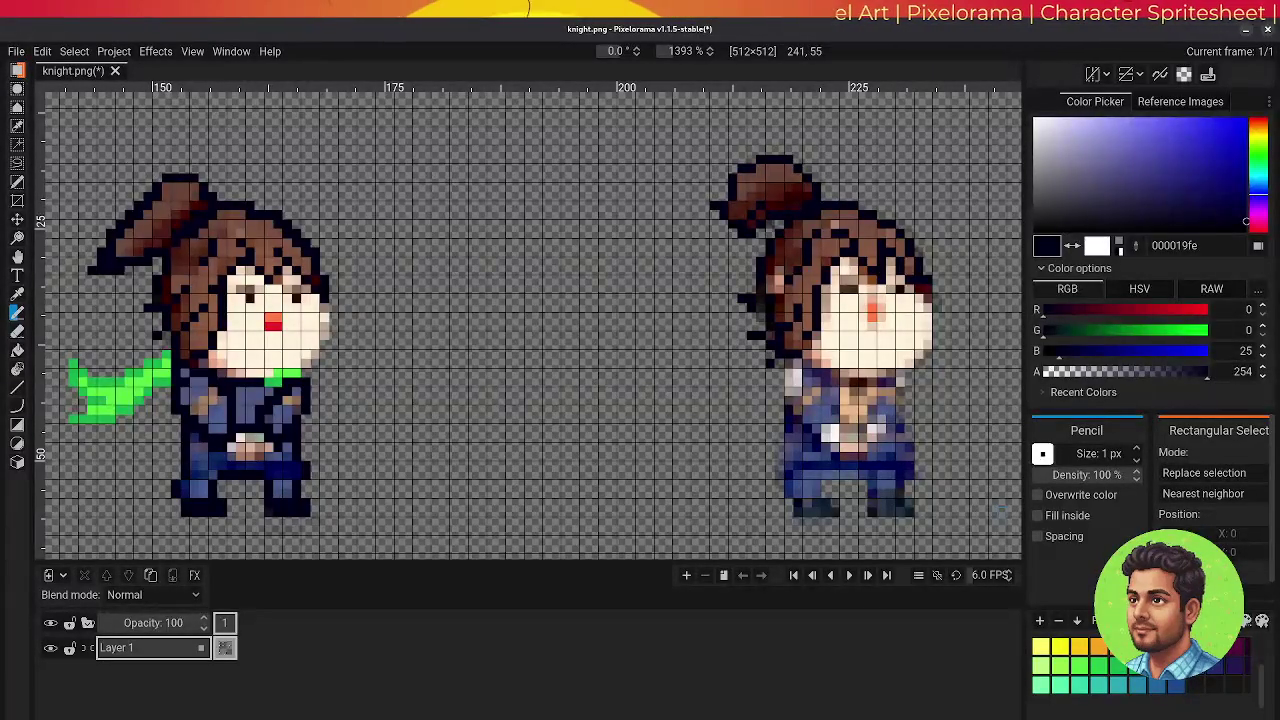
scroll(742, 375, "down", 3)
scroll(742, 375, "down", 3)
scroll(742, 375, "down", 2)
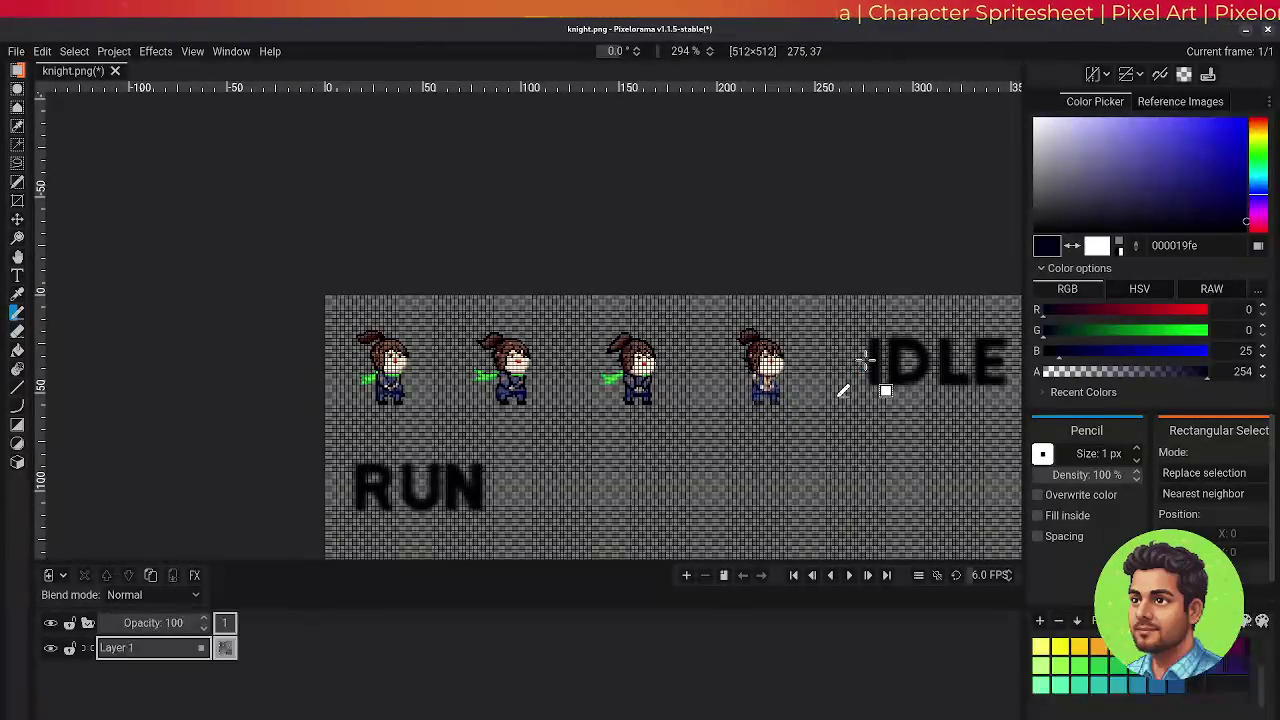
scroll(895, 380, "up", 1)
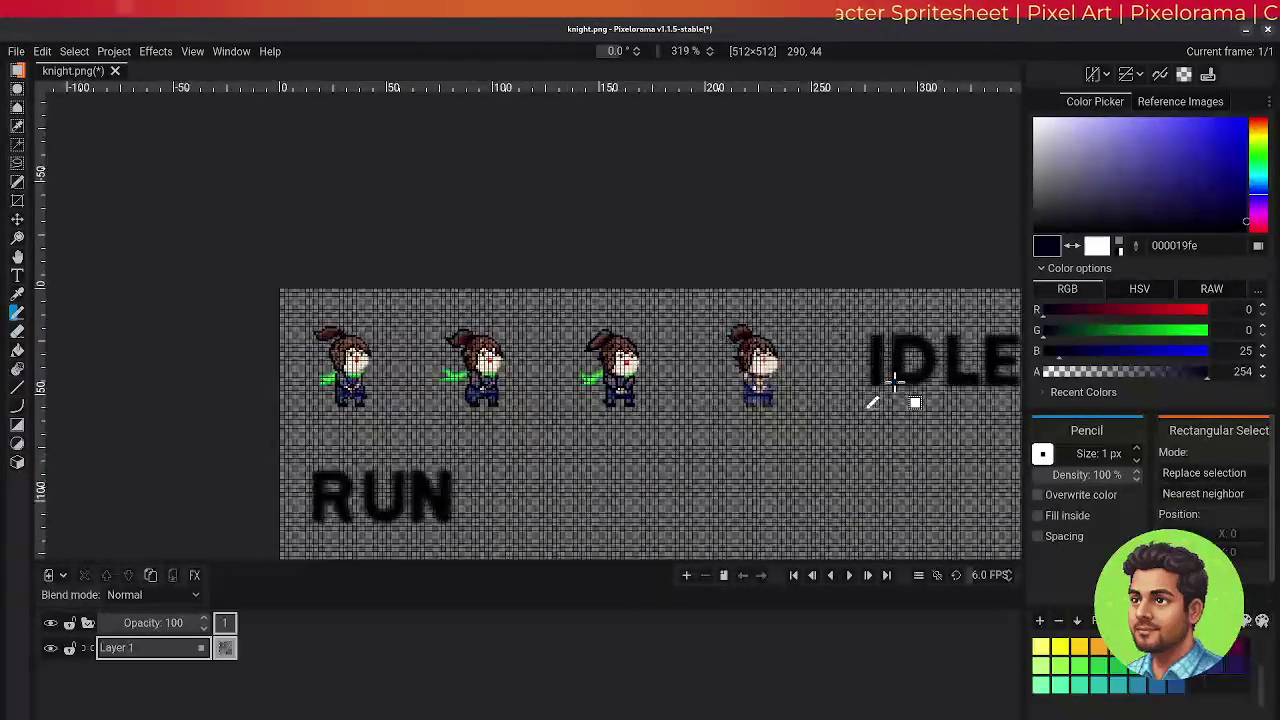
scroll(894, 382, "up", 2)
scroll(557, 400, "up", 1)
scroll(615, 390, "up", 2)
scroll(800, 457, "up", 1)
scroll(814, 449, "up", 1)
scroll(803, 443, "down", 2)
scroll(803, 437, "up", 2)
scroll(781, 457, "down", 1)
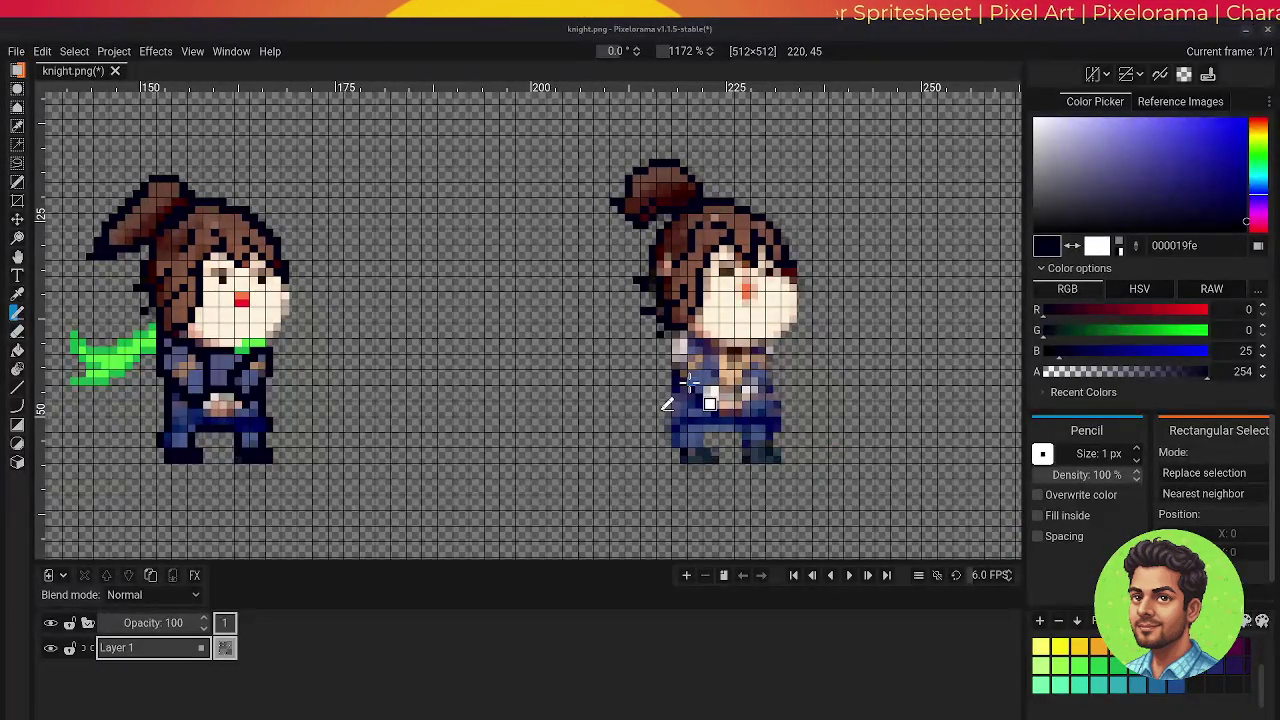
- Trace a dark navy outline down the right knight's side
scroll(719, 360, "up", 1)
scroll(719, 360, "down", 1)
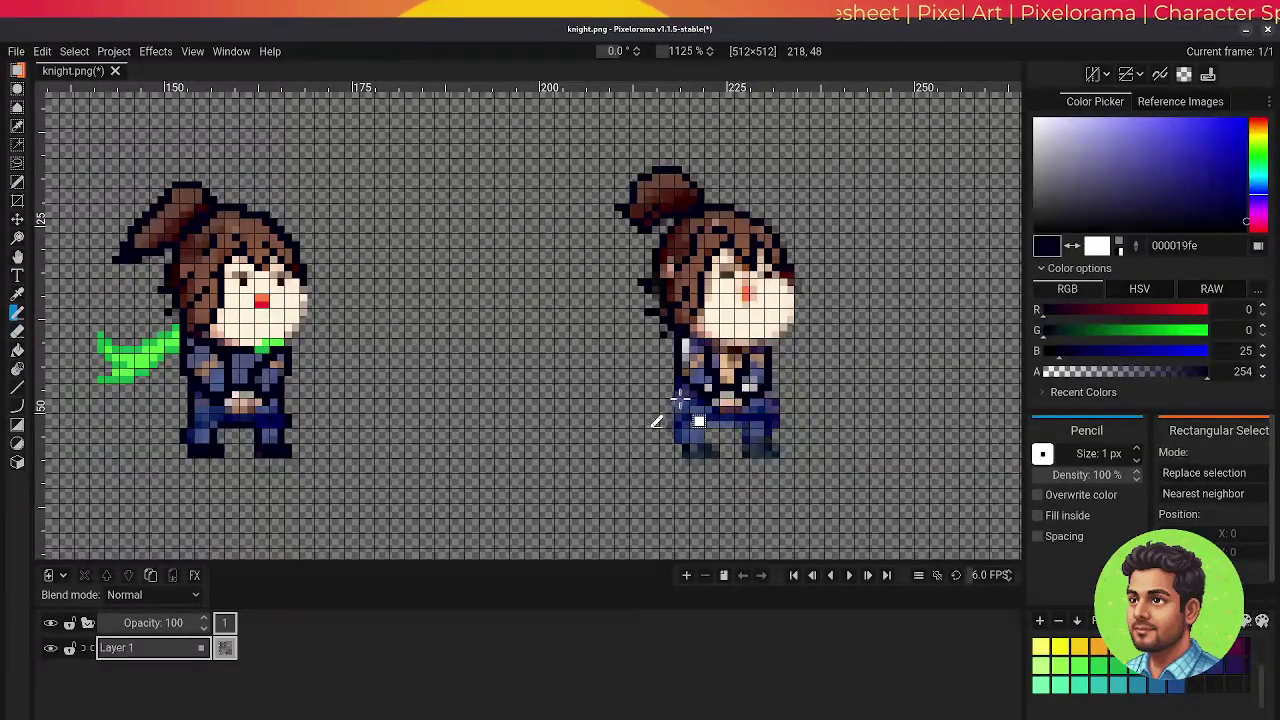
mouse_move(680, 385)
left_mouse_down()
mouse_move(678, 440)
mouse_move(772, 428)
mouse_move(762, 405)
left_mouse_up()
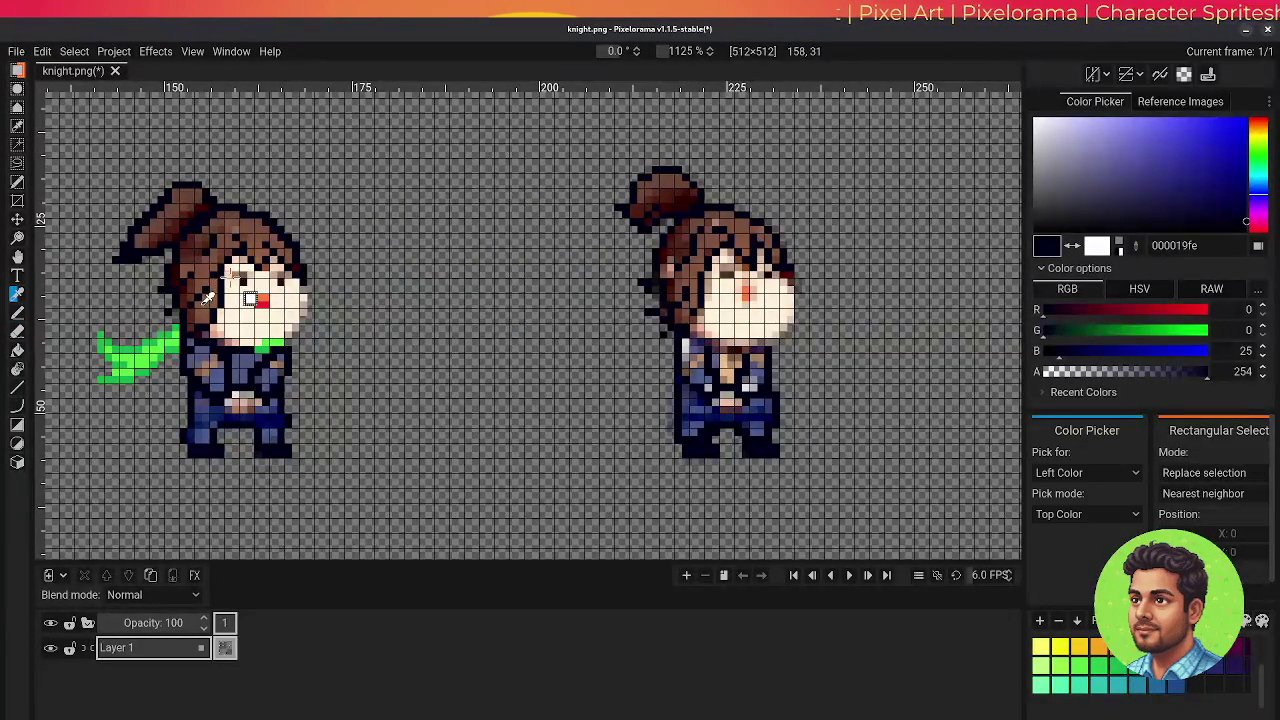
- Paint the right knight's eye dark brown and pick up the left knight's skin and orange tones
left_click(265, 300, "alt")
left_click_drag(721, 274, 731, 274)
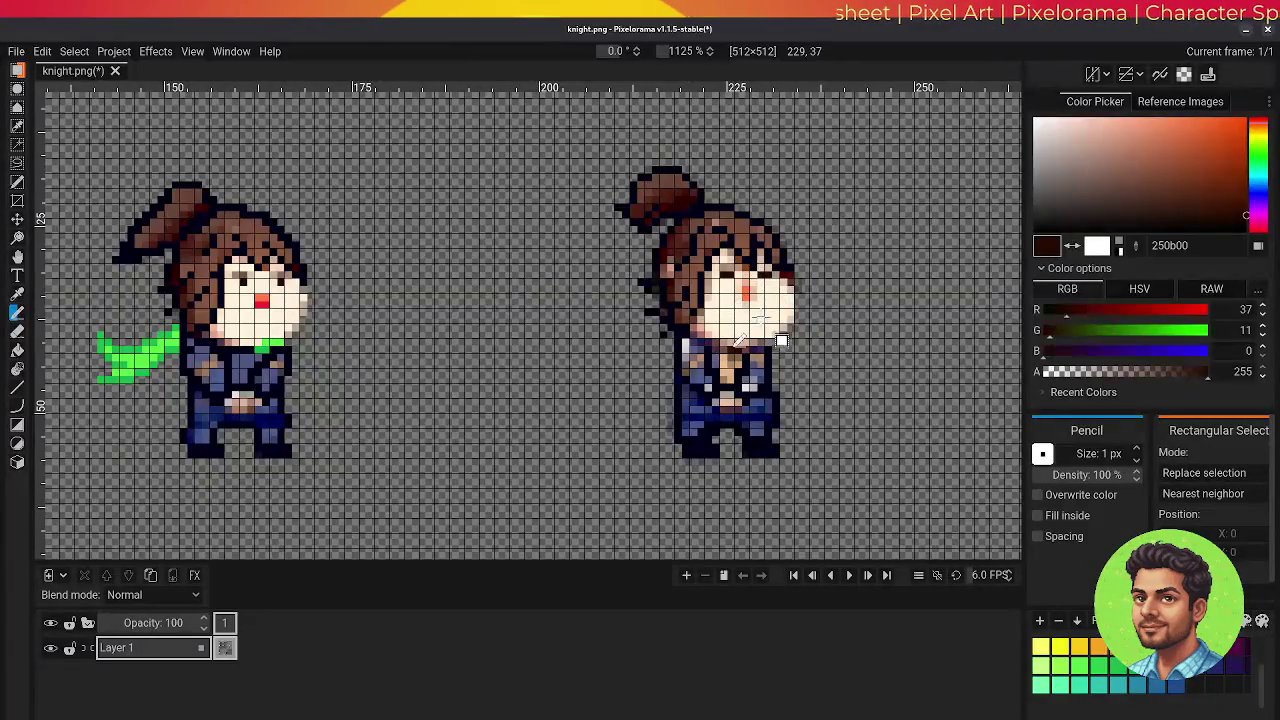
left_click(779, 312, "alt")
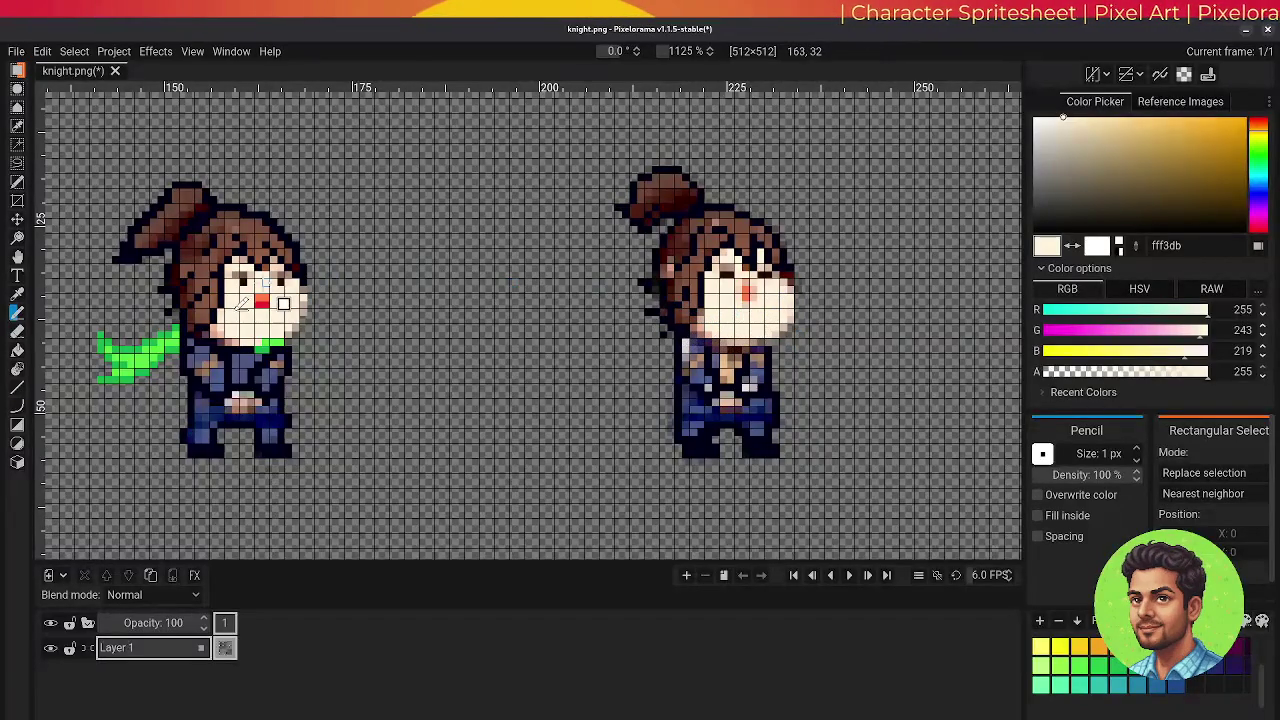
key("o")
left_click(262, 300)
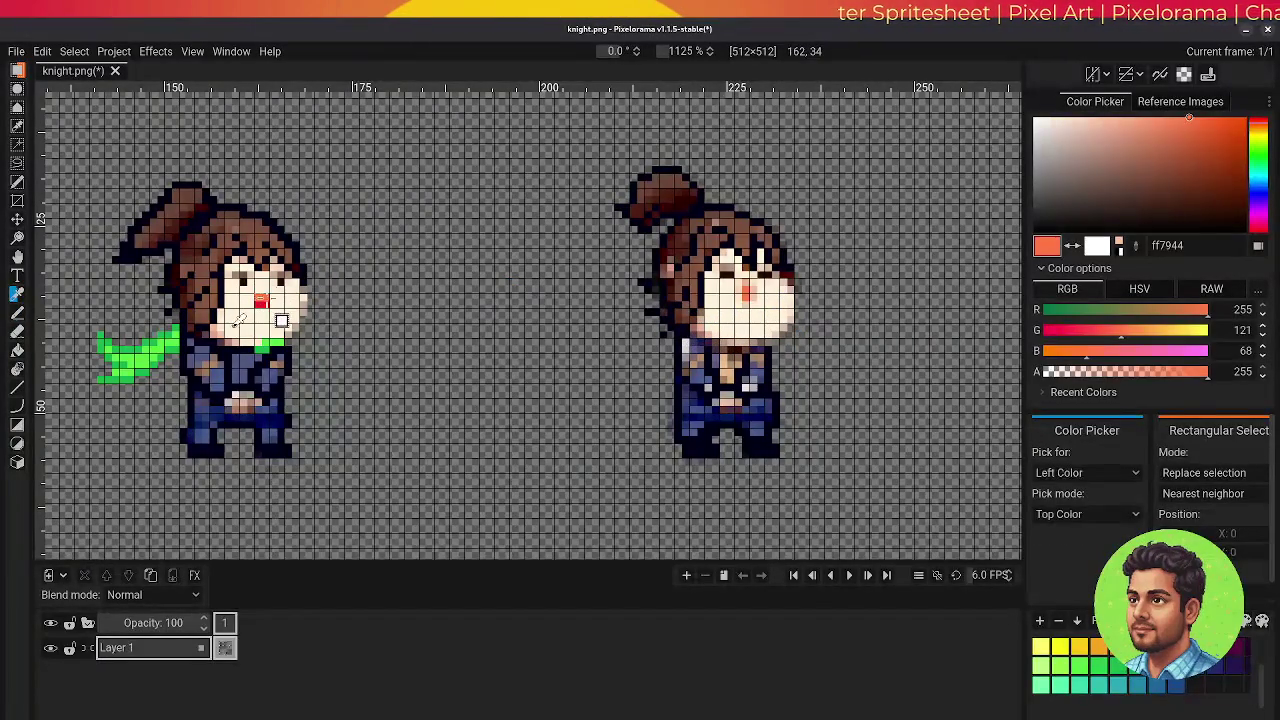
key("b")
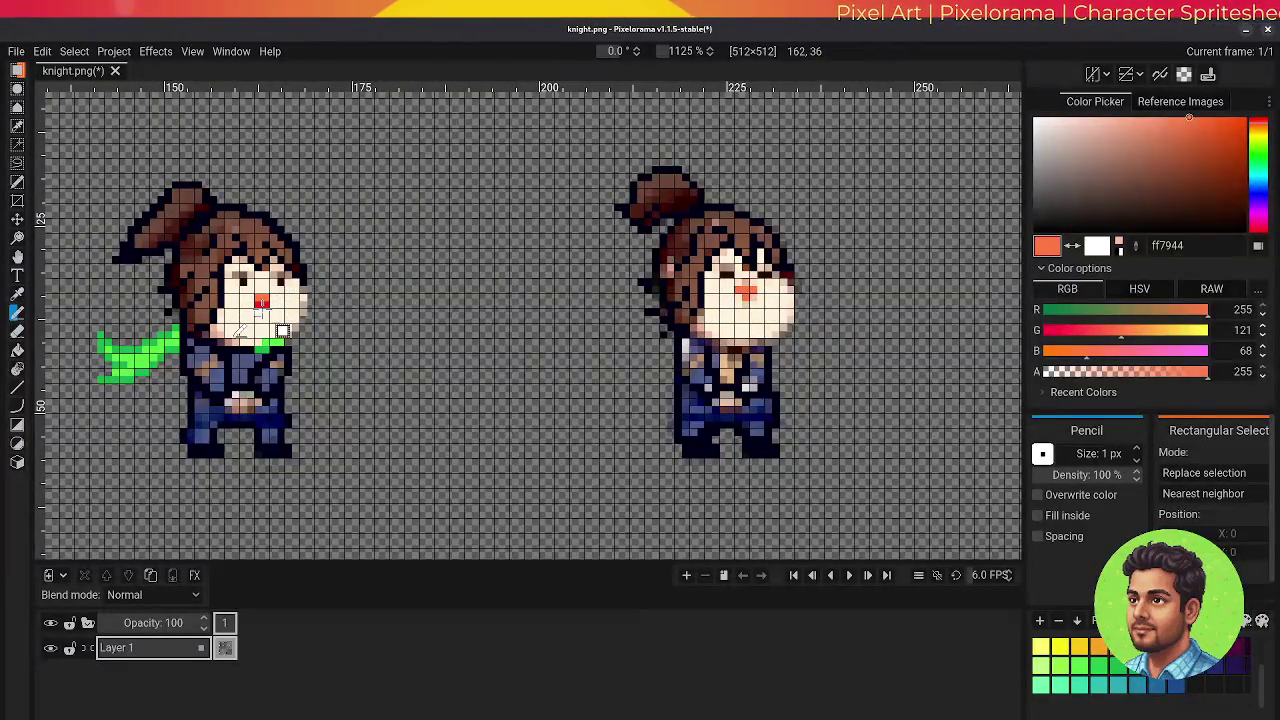
- Paint the right knight's mouth solid red ec1f26 and sample the 505781 blue-grey
key("o")
left_click(262, 300)
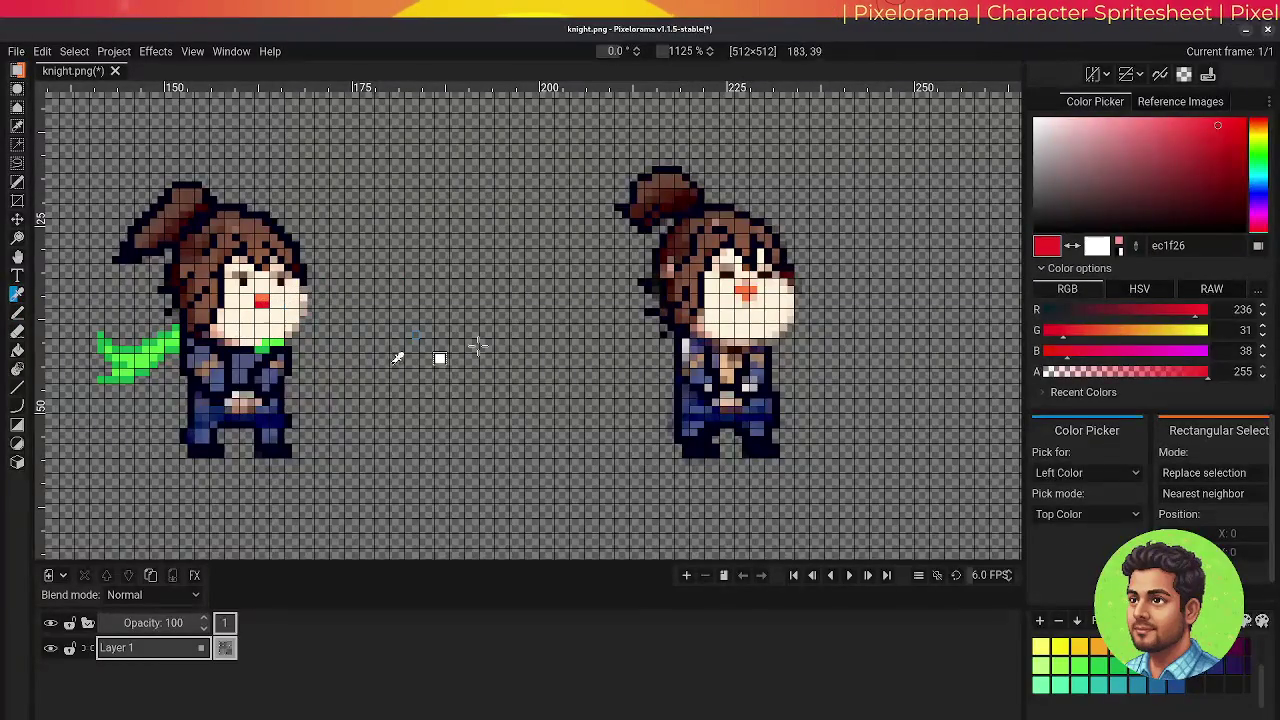
key("b")
left_click(745, 293)
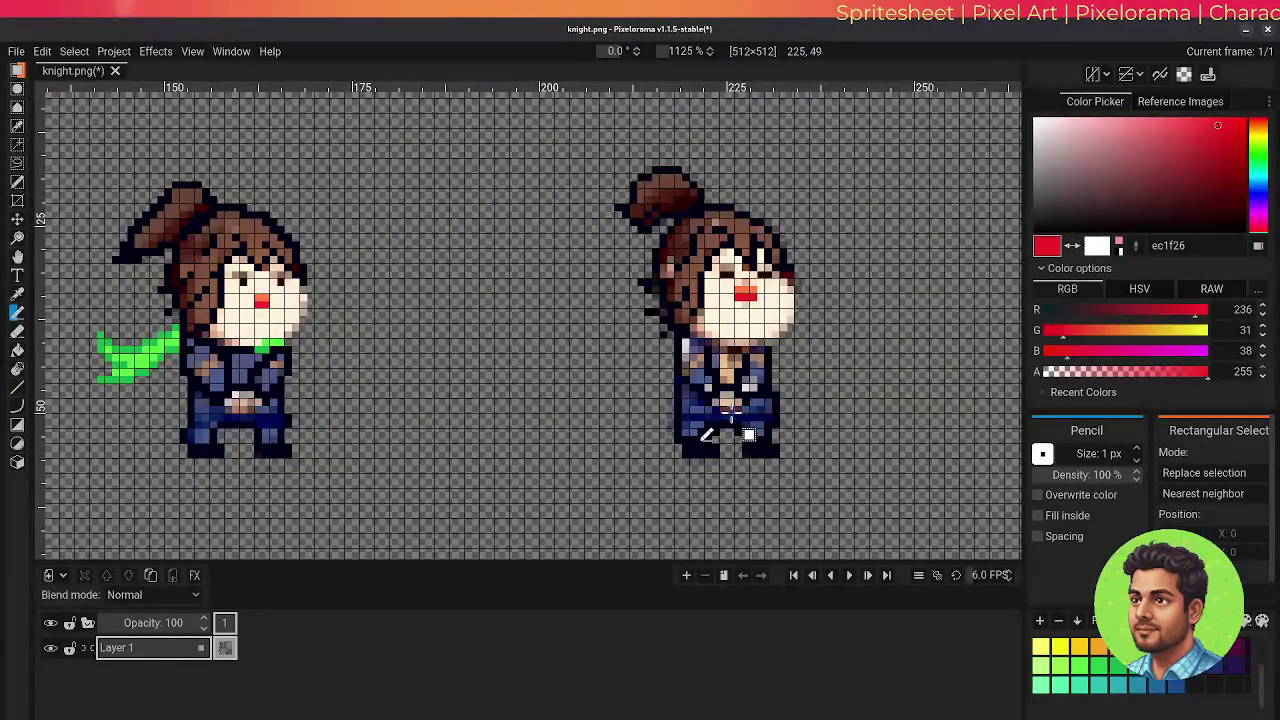
key("o")
left_click(242, 365)
key("b")
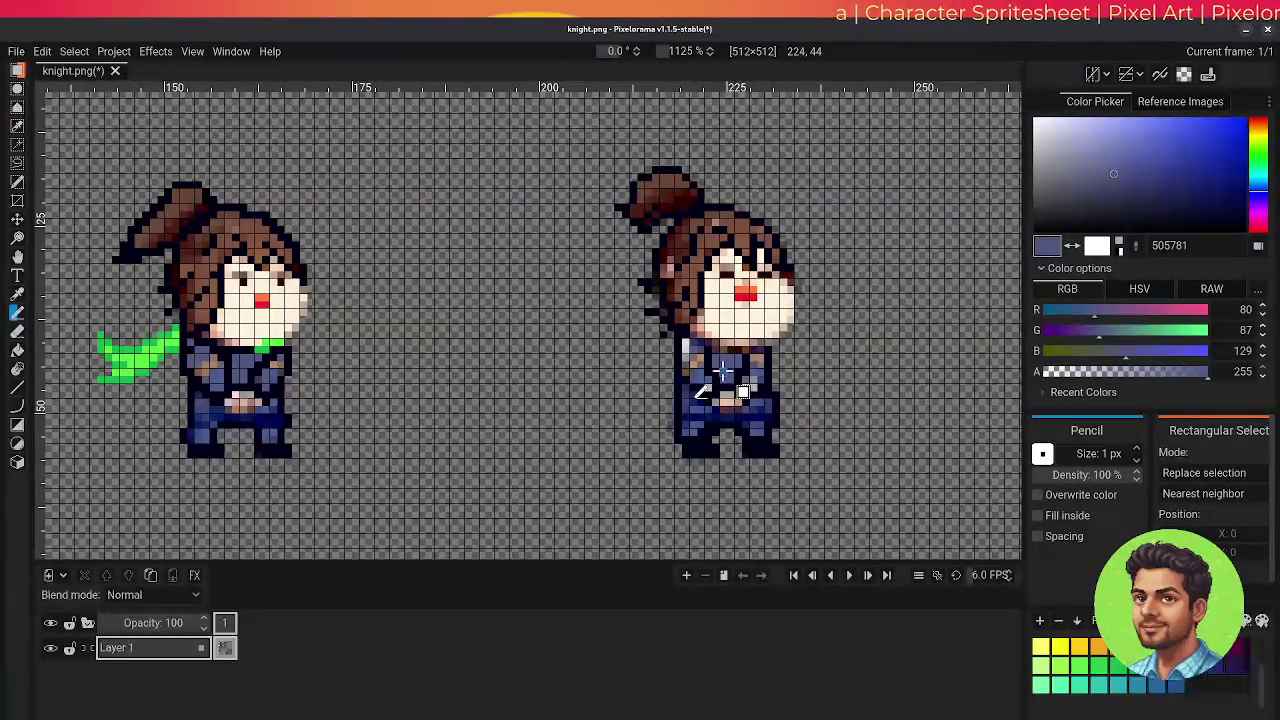
- Draw a bright green scarf across the right knight's chest, trailing out to the left
key("o")
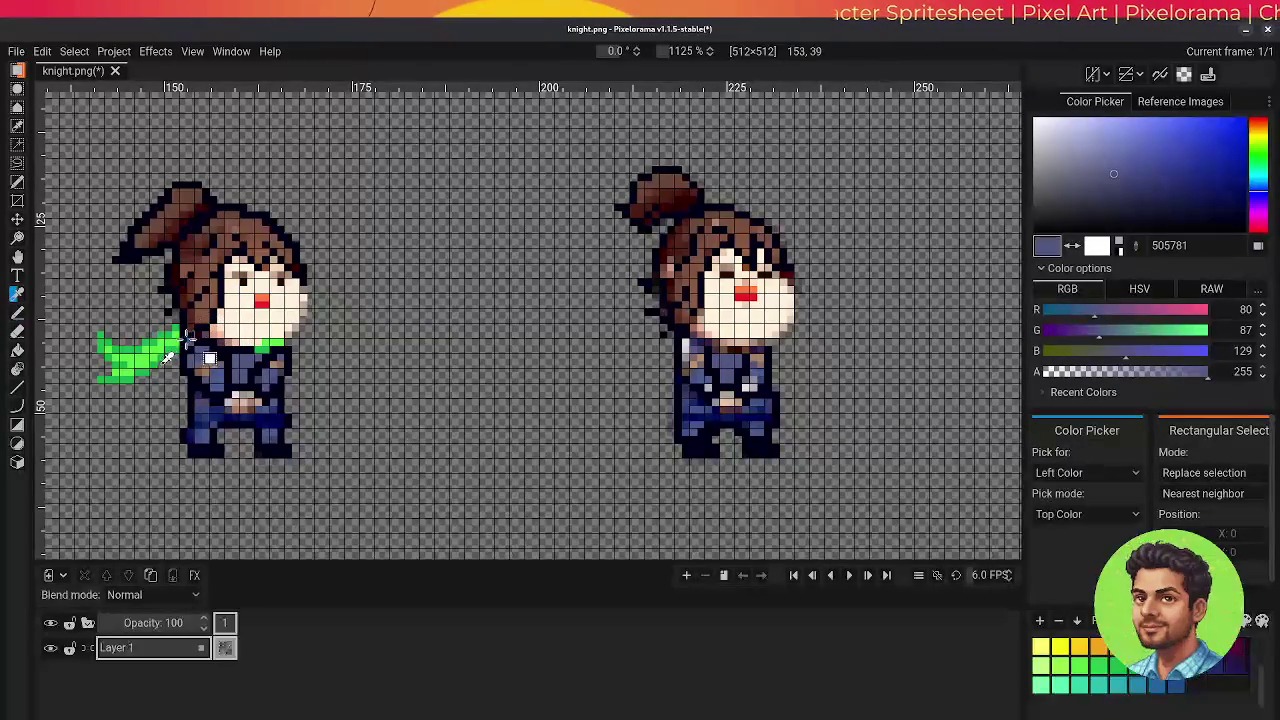
left_click(178, 349)
key("p")
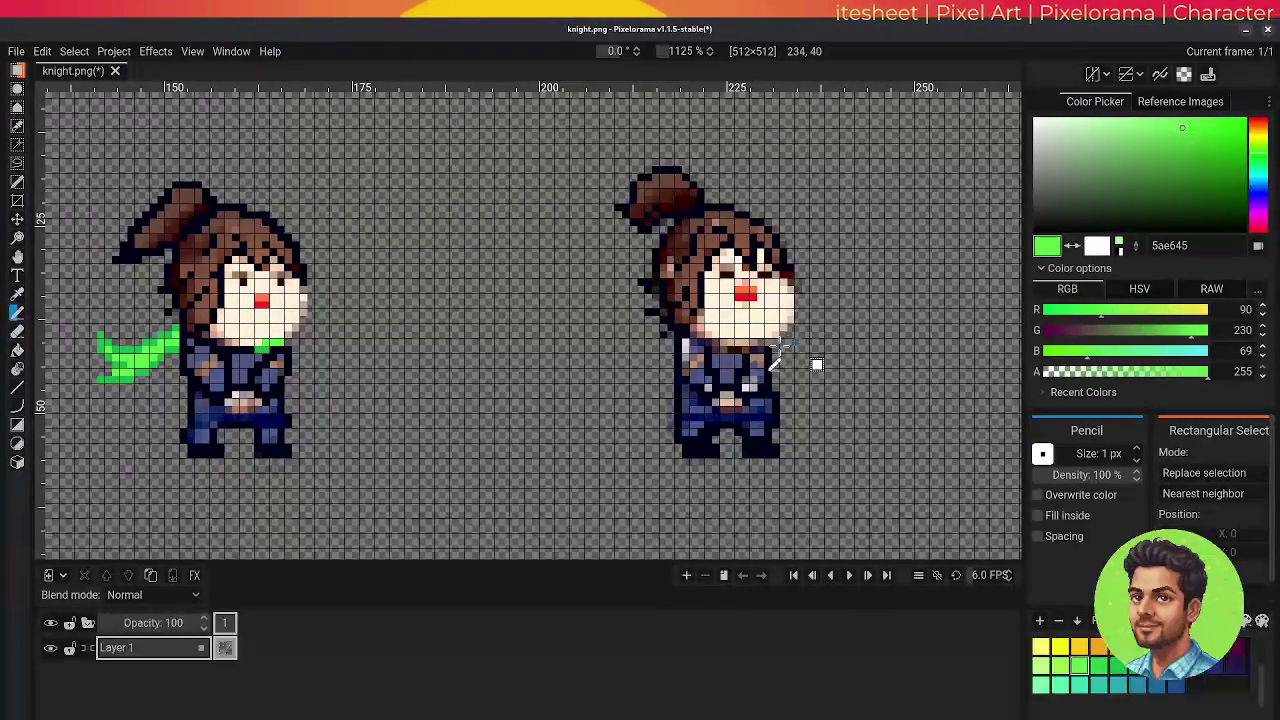
mouse_move(712, 349)
left_mouse_down()
mouse_move(764, 349)
mouse_move(712, 345)
left_mouse_up()
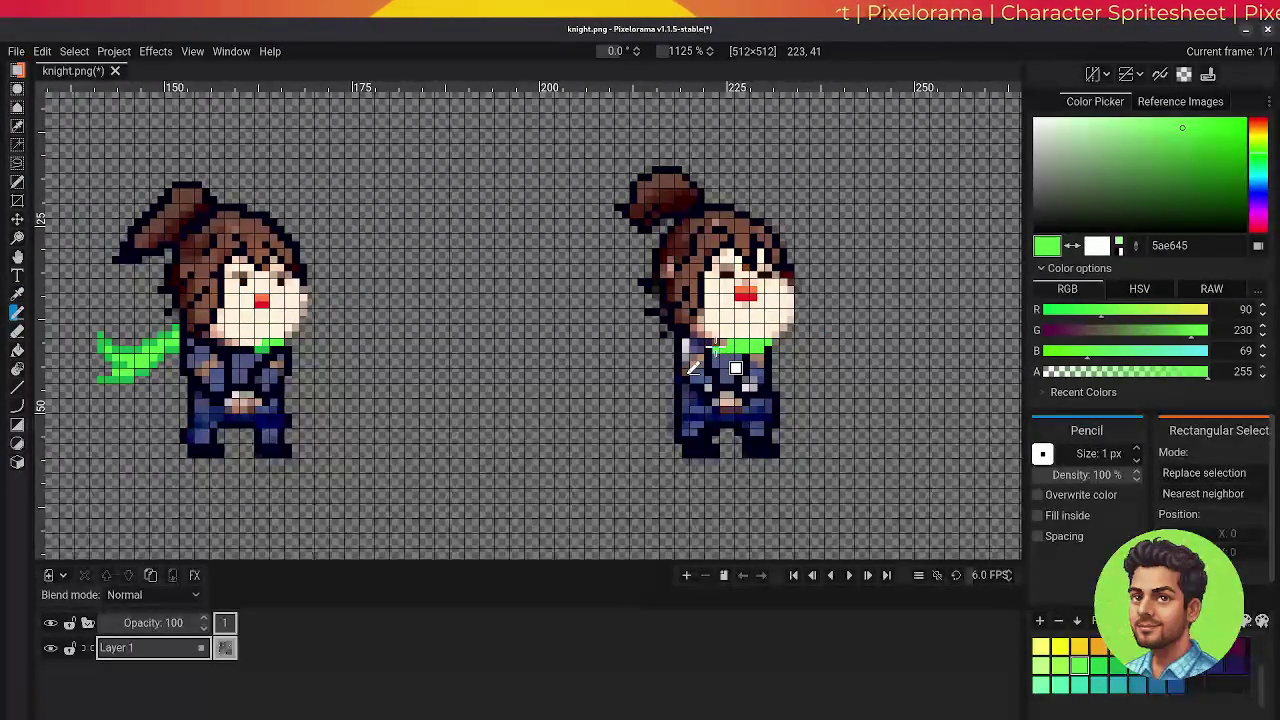
mouse_move(694, 362)
left_mouse_down()
mouse_move(647, 368)
mouse_move(665, 377)
mouse_move(613, 360)
mouse_move(642, 366)
mouse_move(666, 396)
left_mouse_up()
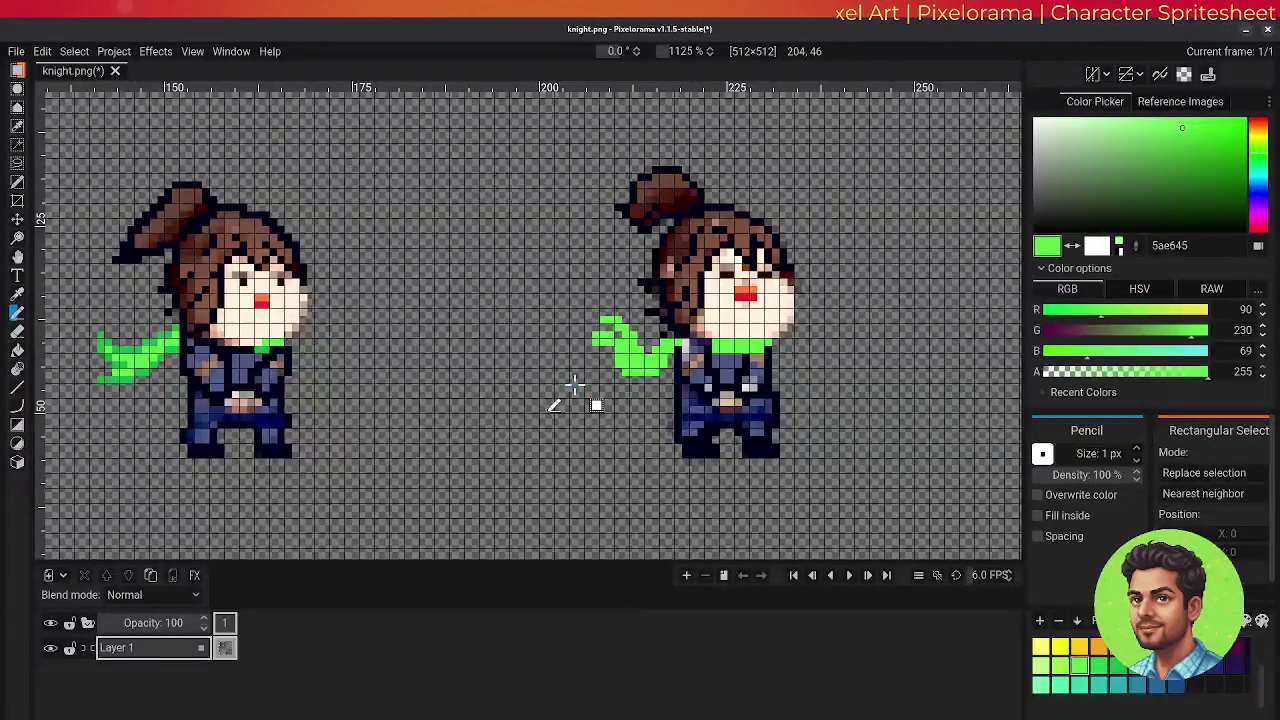
- Shade the scarf with darker 17b34b green and save knight.png
key("o")
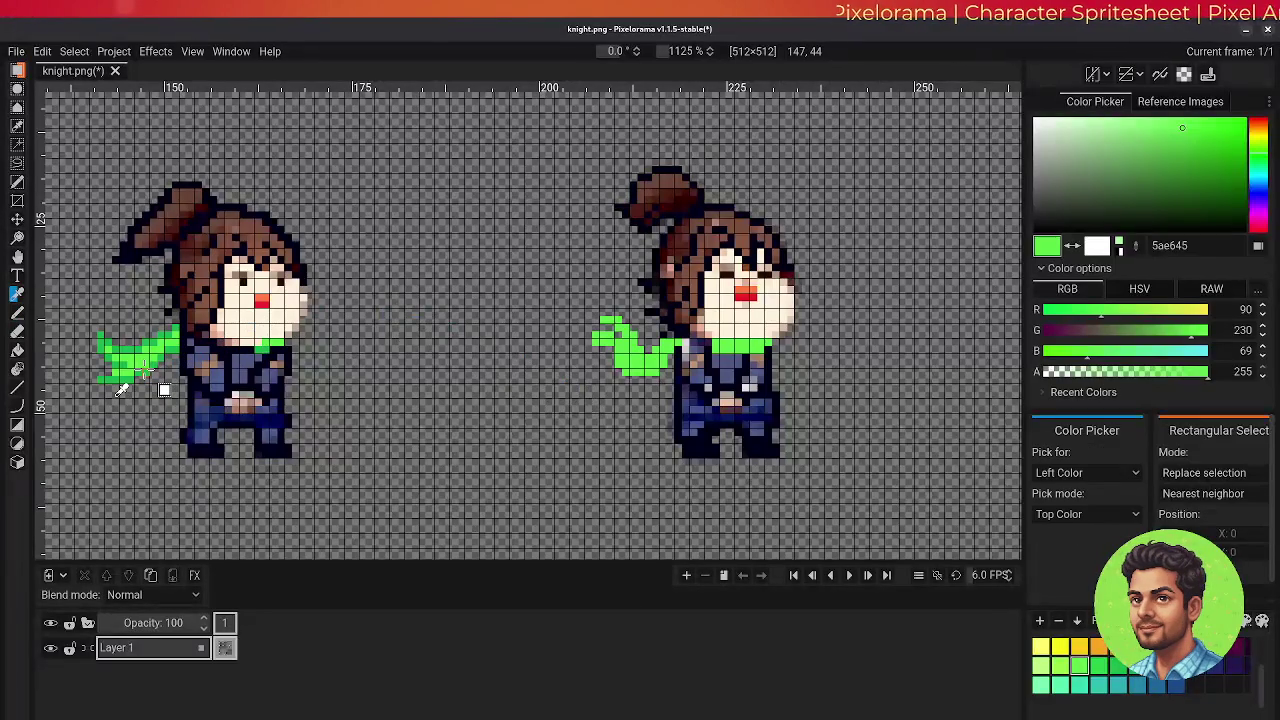
left_click(148, 370)
key("b")
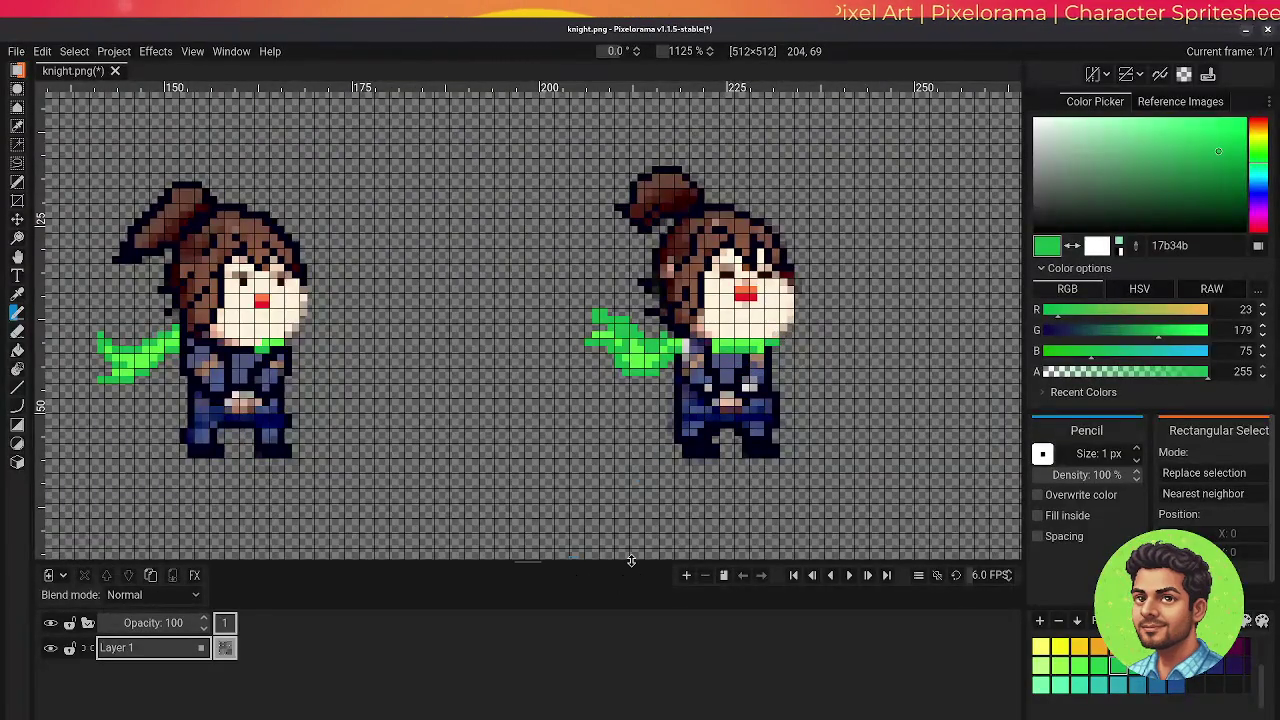
key("ctrl+s")
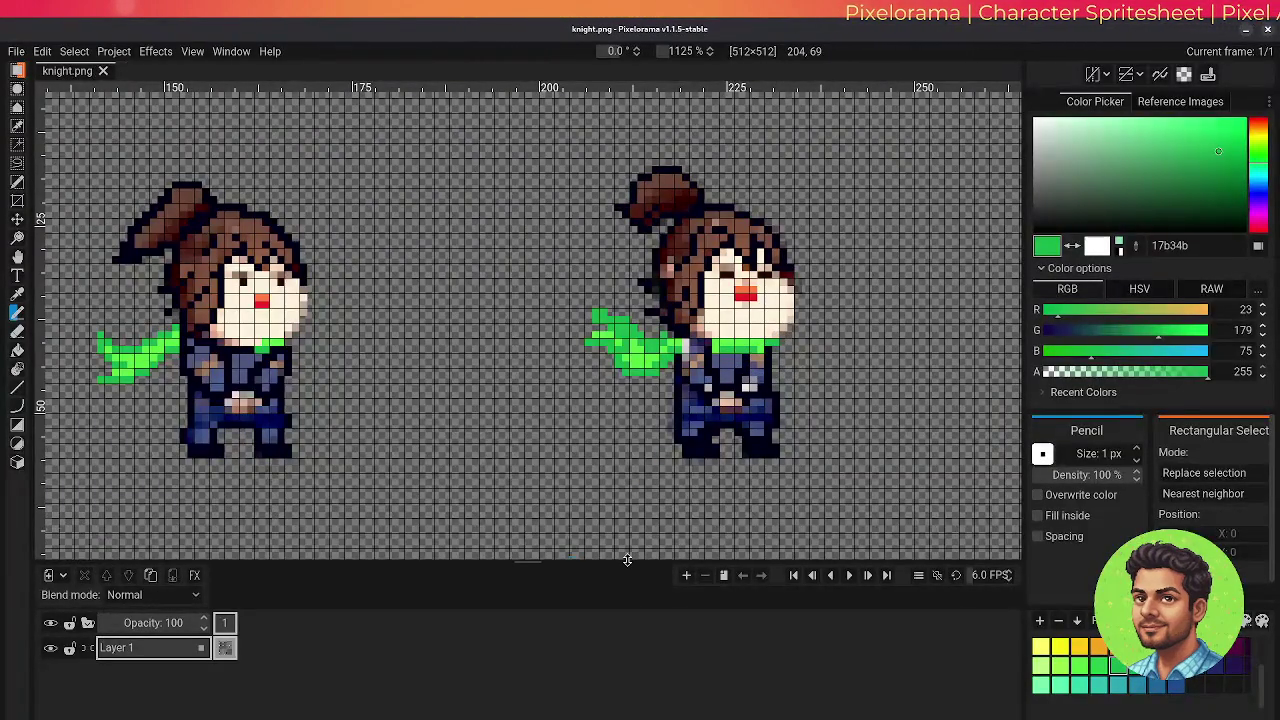
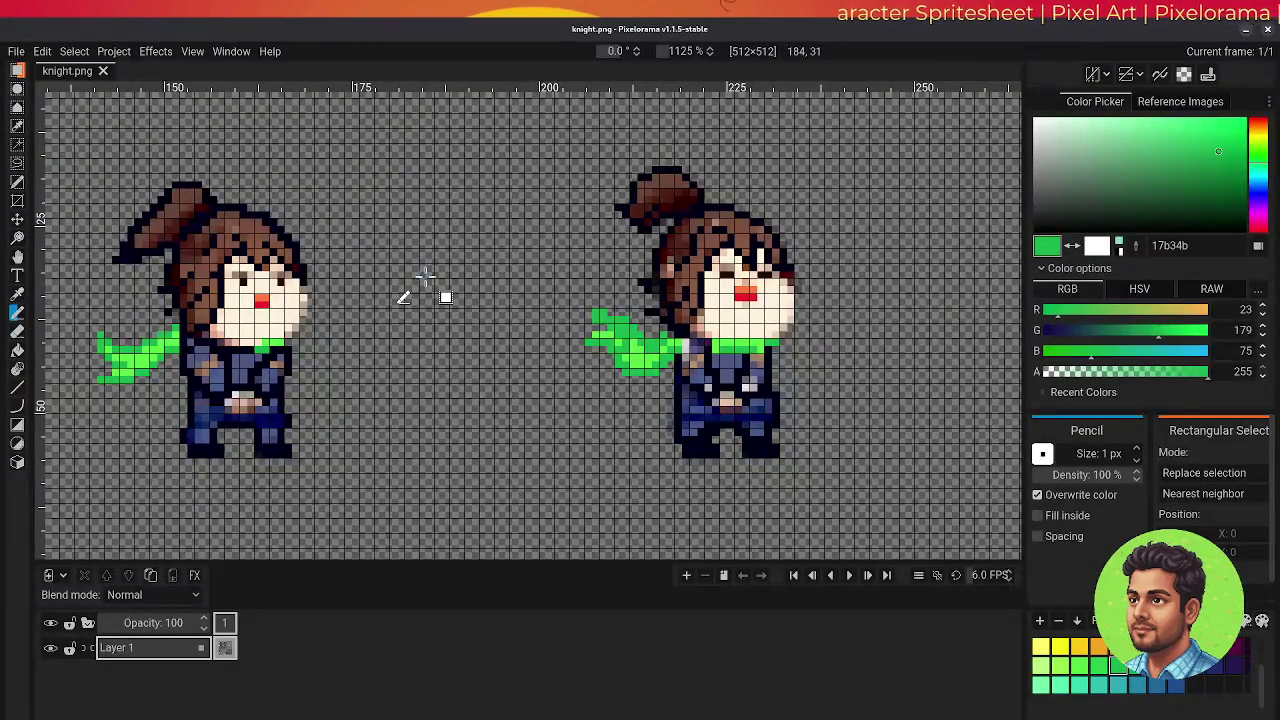
- Export the knight spritesheet as a PNG named knight-bleh, all frames at 100%
key("ctrl+e")
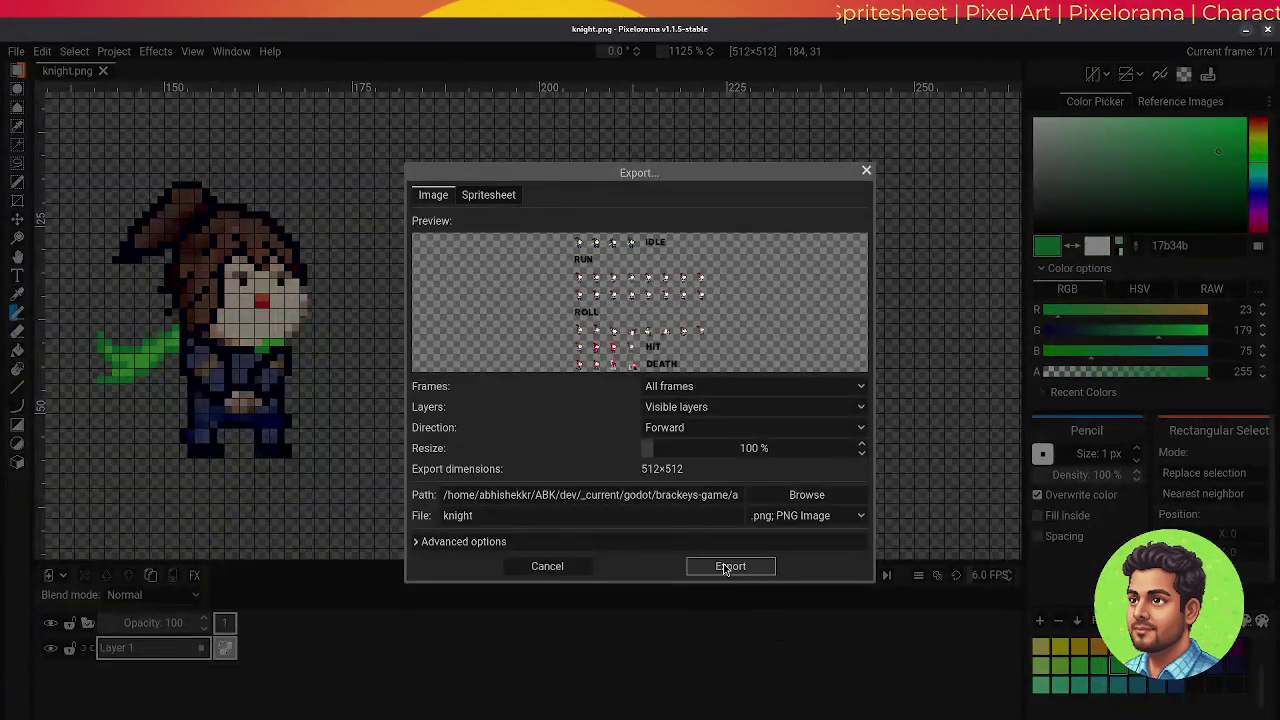
left_click(618, 517)
type("-bleh")
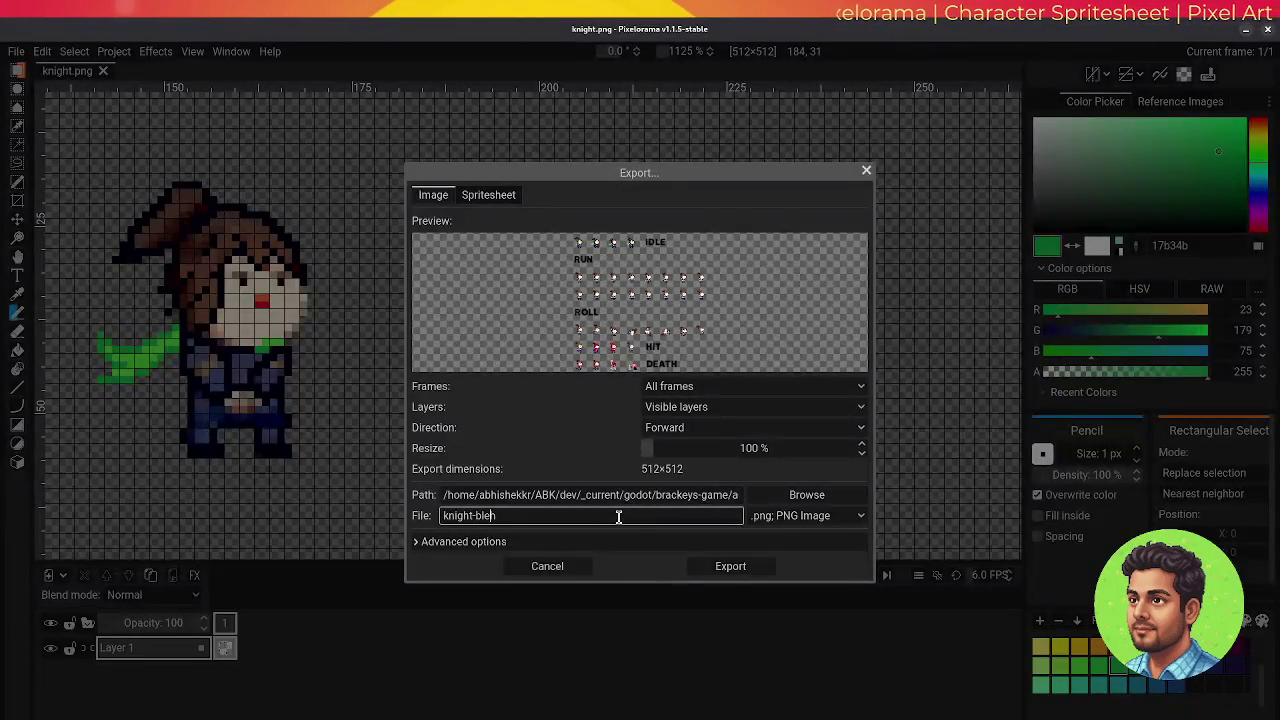
left_click(716, 566)
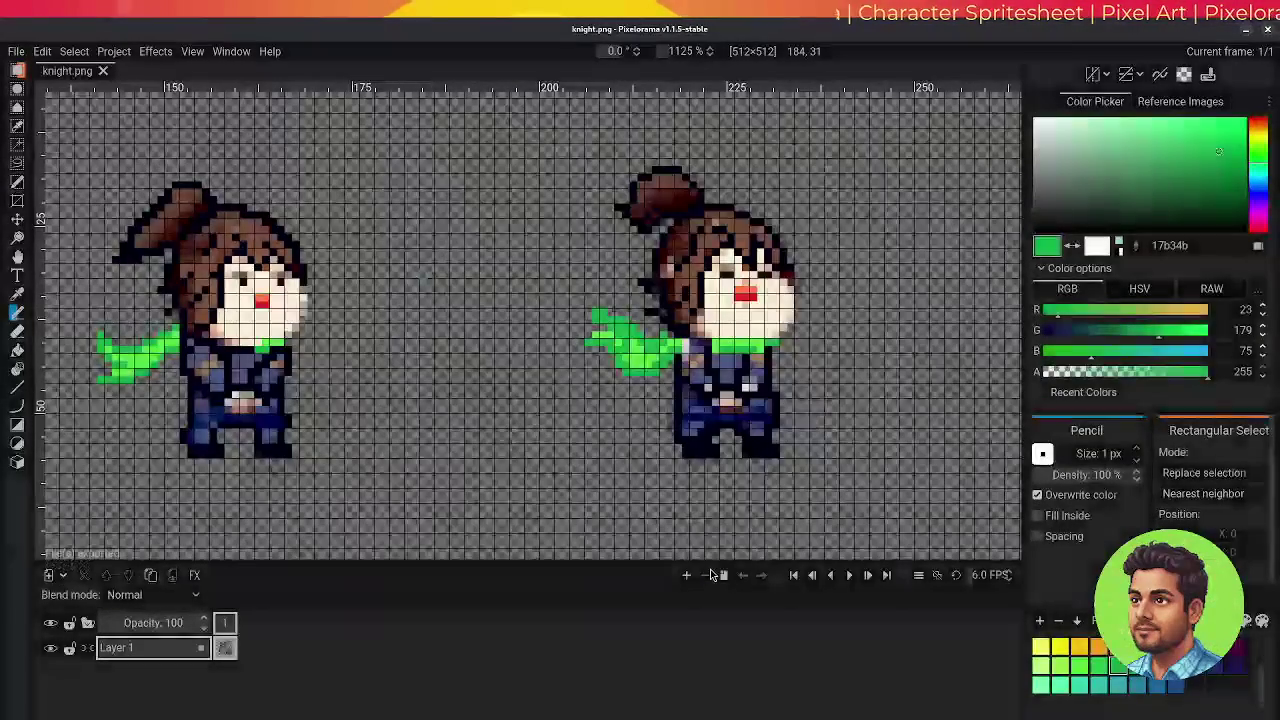